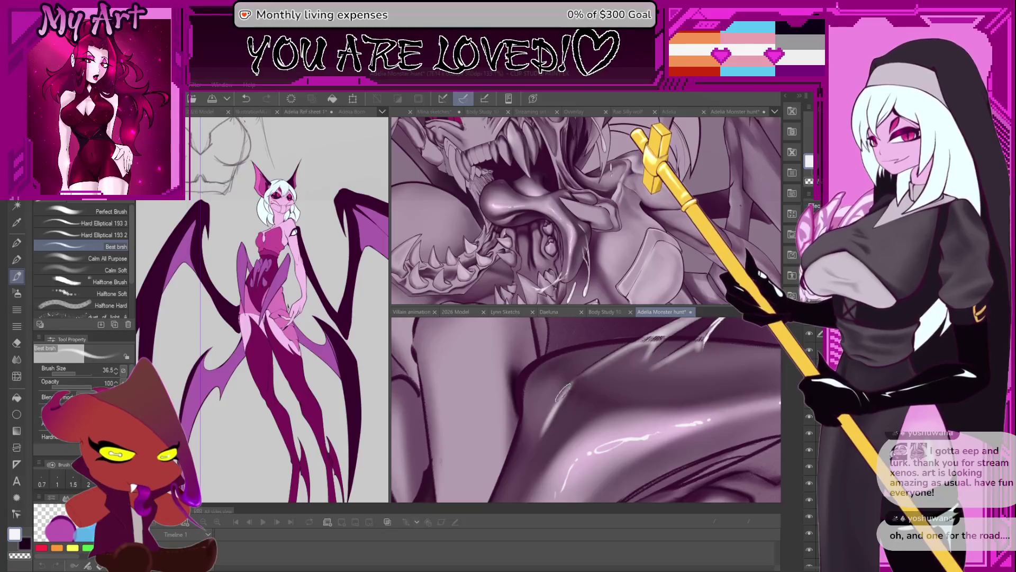
- Sample a muted purple from the artwork and enlarge the brush to about 63
{"action": "key", "text": "bracketright"}
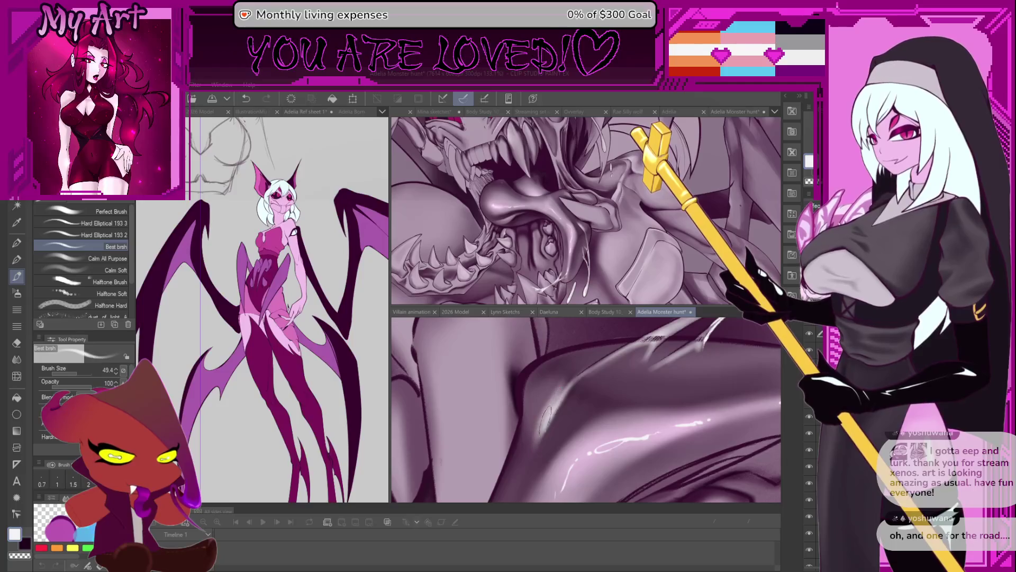
{"action": "left_click", "coordinate": [602, 419], "text": "alt"}
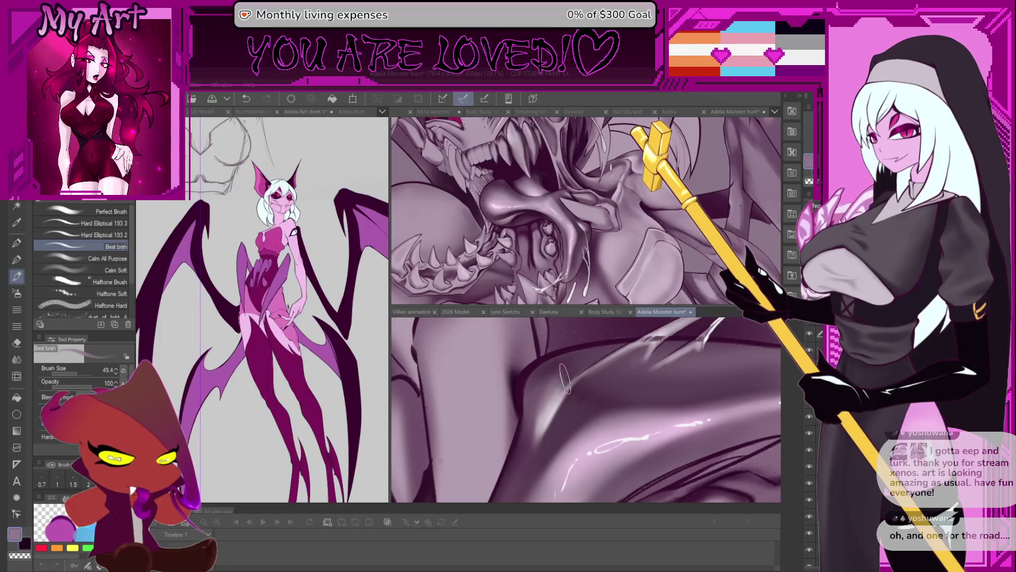
{"action": "key", "text": "ctrl+z"}
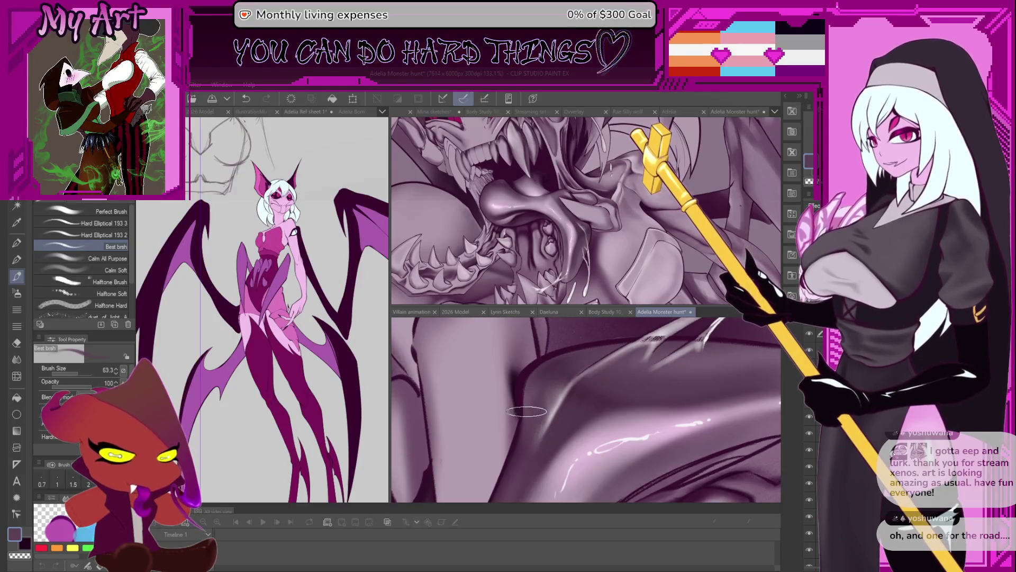
{"action": "left_click_drag", "start_coordinate": [536, 422], "coordinate": [551, 409]}
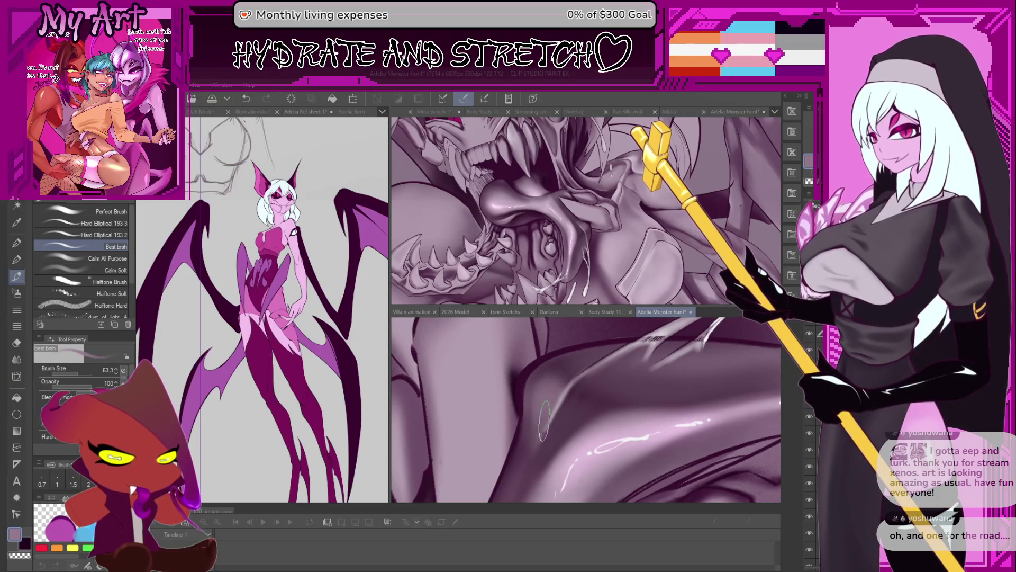
- Shrink the brush to about 26 and try a thin light highlight on the flesh, undoing it
{"action": "key", "text": "bracketleft"}
{"action": "key", "text": "bracketleft"}
{"action": "key", "text": "bracketleft"}
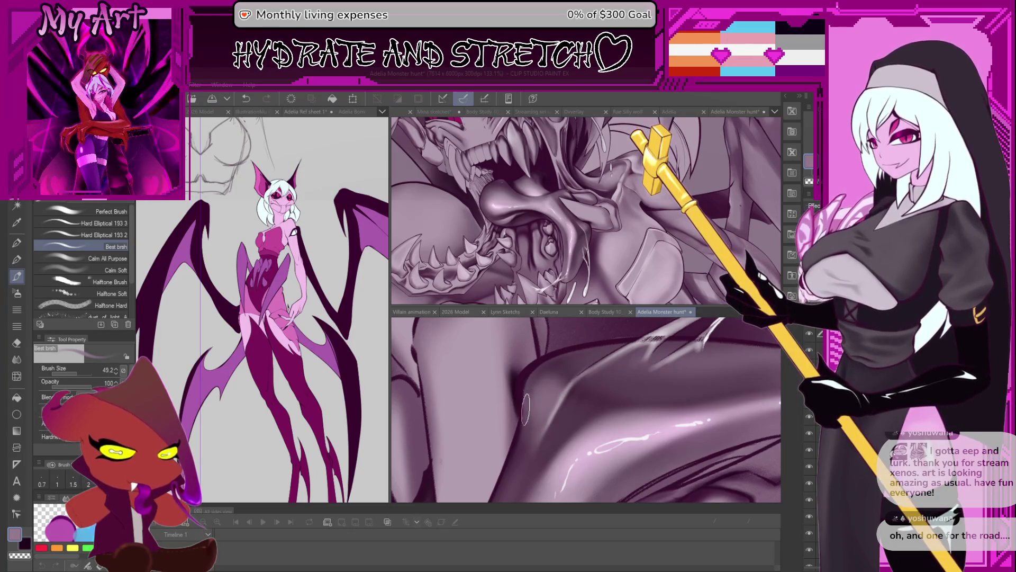
{"action": "scroll", "coordinate": [535, 399], "scroll_direction": "up", "scroll_amount": 3}
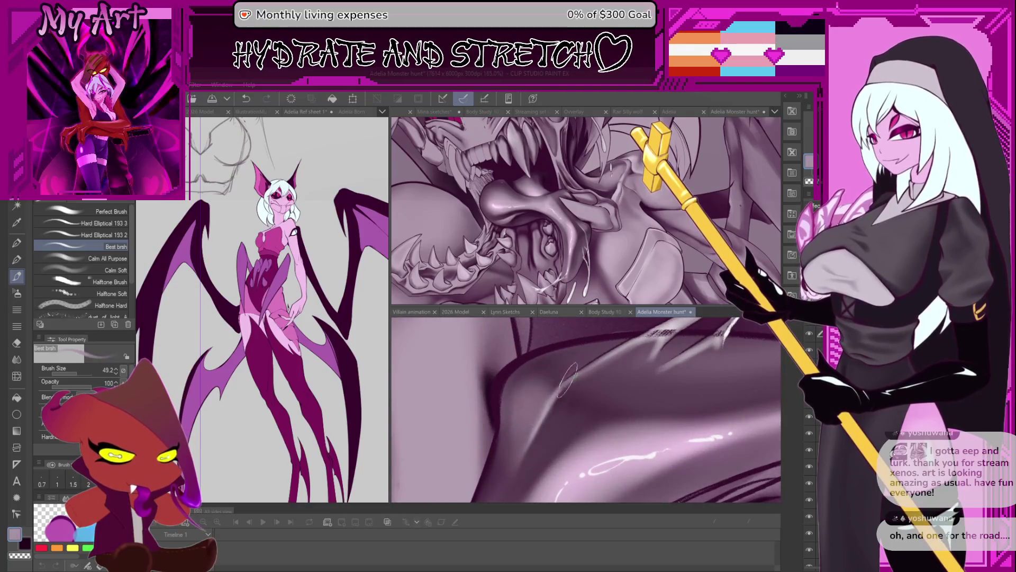
{"action": "key", "text": "bracketleft"}
{"action": "key", "text": "bracketleft"}
{"action": "key", "text": "bracketleft"}
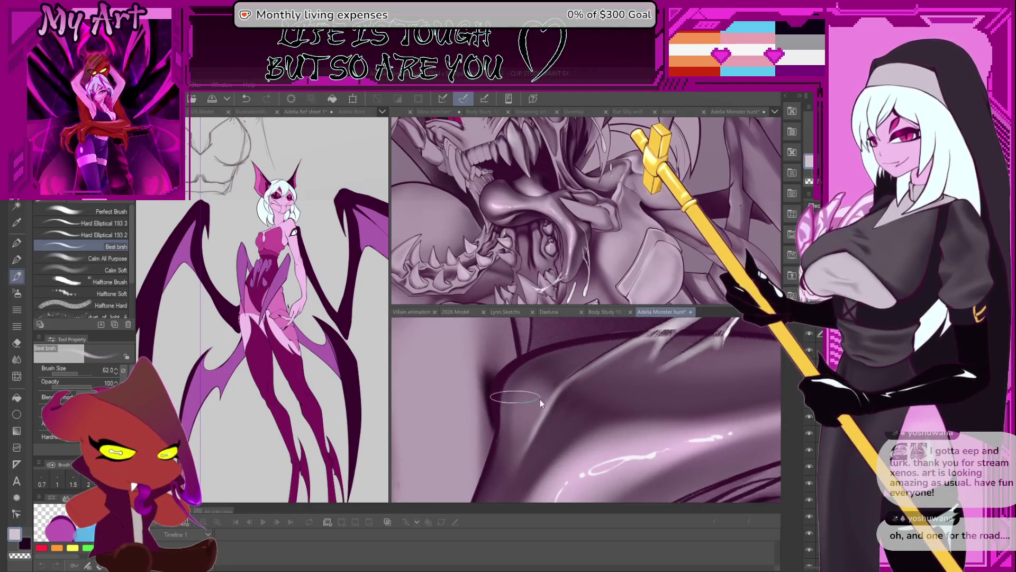
{"action": "key", "text": "bracketleft"}
{"action": "key", "text": "bracketleft"}
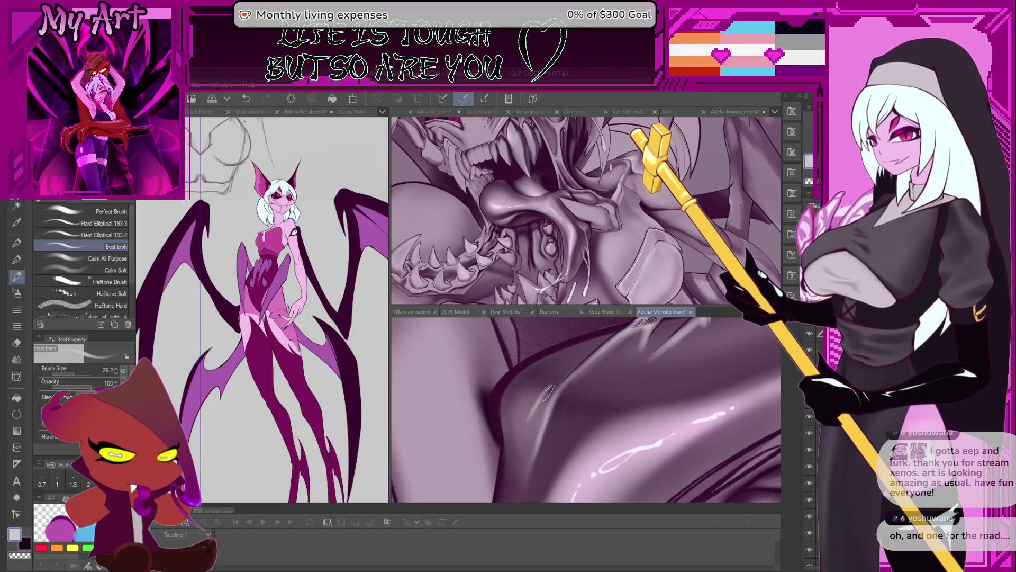
{"action": "key", "text": "ctrl+z"}
{"action": "left_click_drag", "start_coordinate": [561, 379], "coordinate": [548, 393]}
{"action": "key", "text": "ctrl+z"}
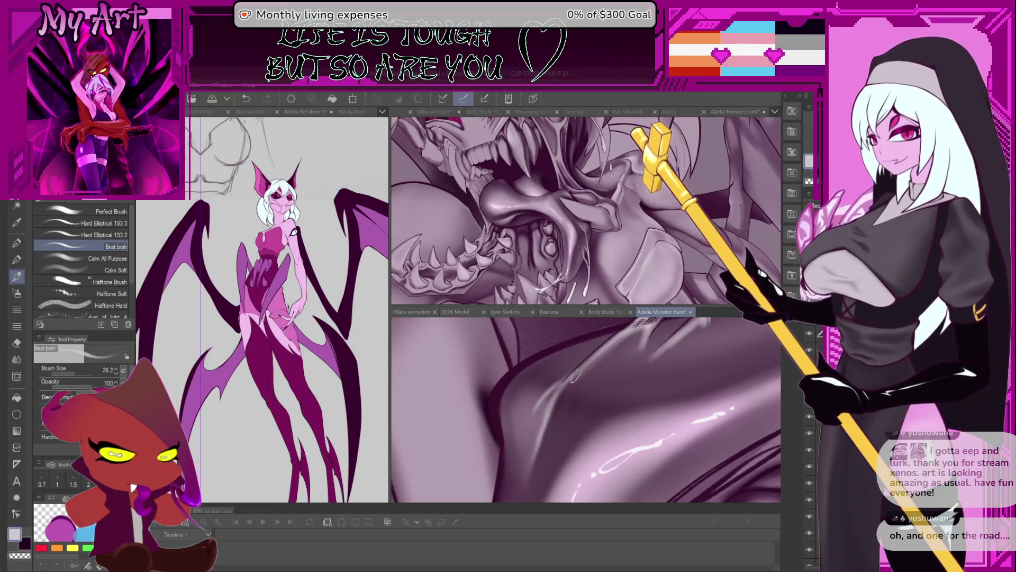
- Paint light diagonal highlight strokes on the glossy flesh, ending at brush size 67.1
{"action": "scroll", "coordinate": [561, 394], "scroll_direction": "down", "scroll_amount": 2}
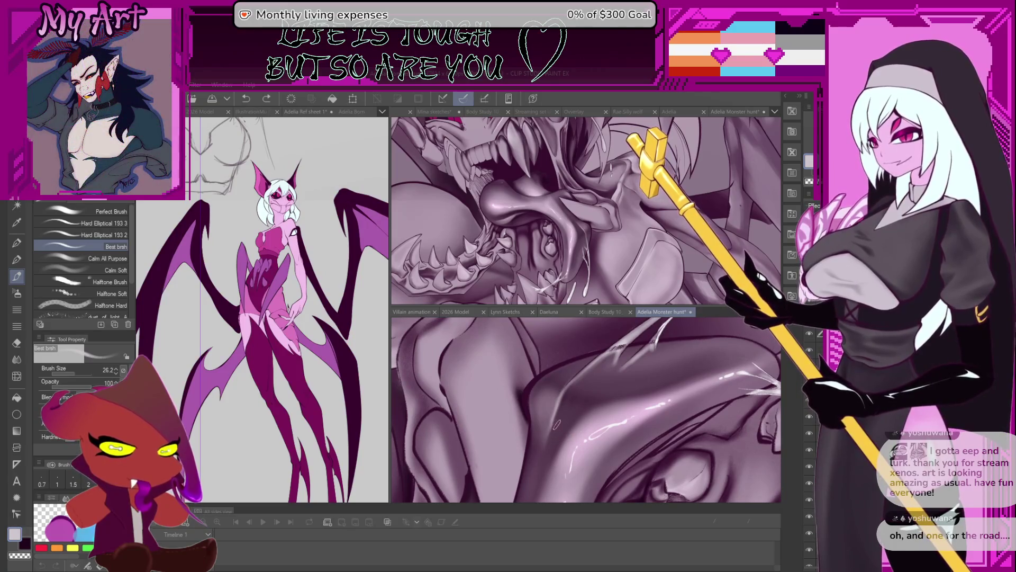
{"action": "scroll", "coordinate": [561, 418], "scroll_direction": "up", "scroll_amount": 3}
{"action": "key", "text": "bracketright"}
{"action": "key", "text": "bracketright"}
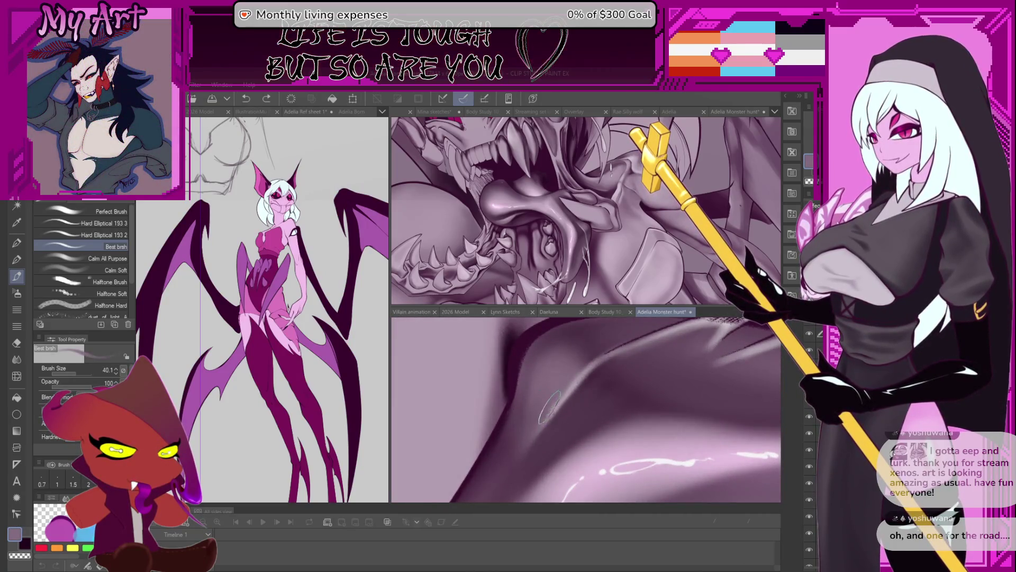
{"action": "left_click_drag", "start_coordinate": [568, 386], "coordinate": [551, 415]}
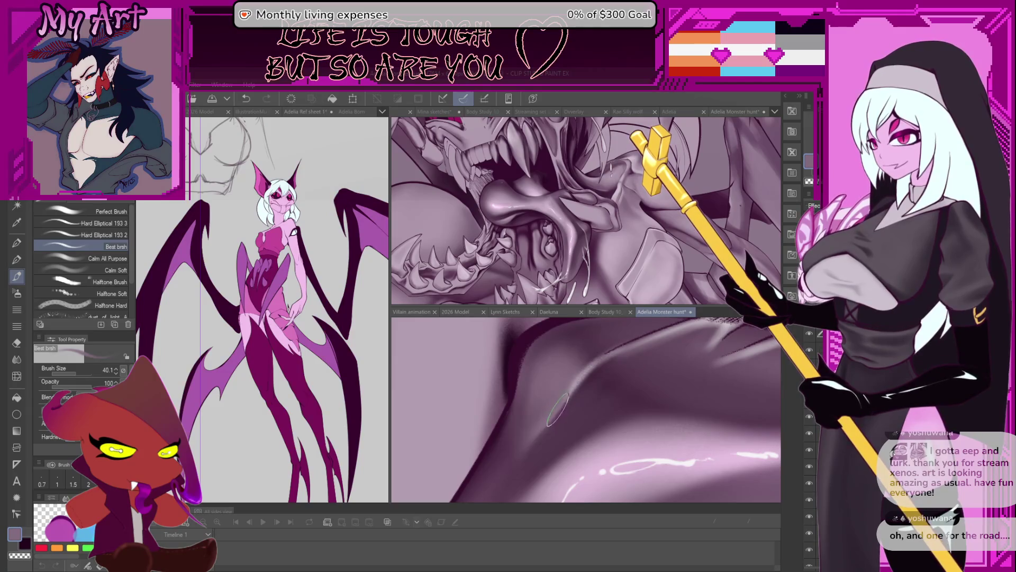
{"action": "key", "text": "bracketright"}
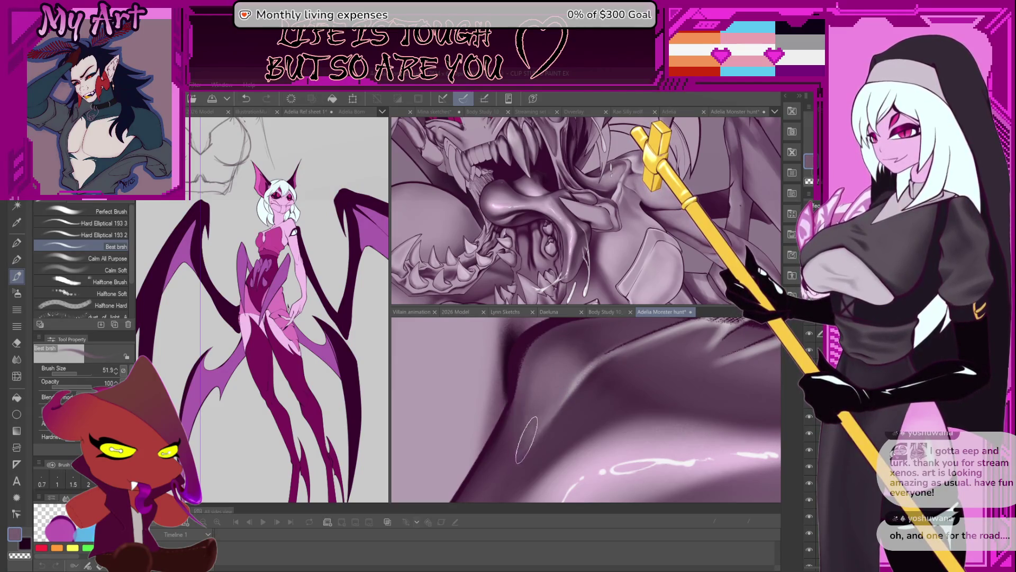
{"action": "key", "text": "ctrl+z"}
{"action": "left_click_drag", "start_coordinate": [523, 442], "coordinate": [532, 431]}
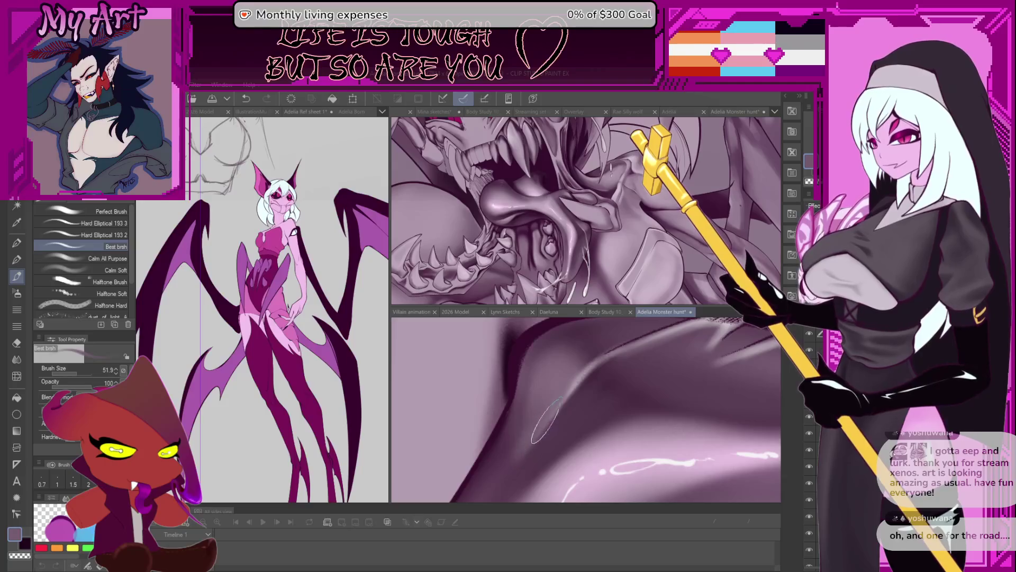
{"action": "key", "text": "bracketright"}
{"action": "key", "text": "bracketright"}
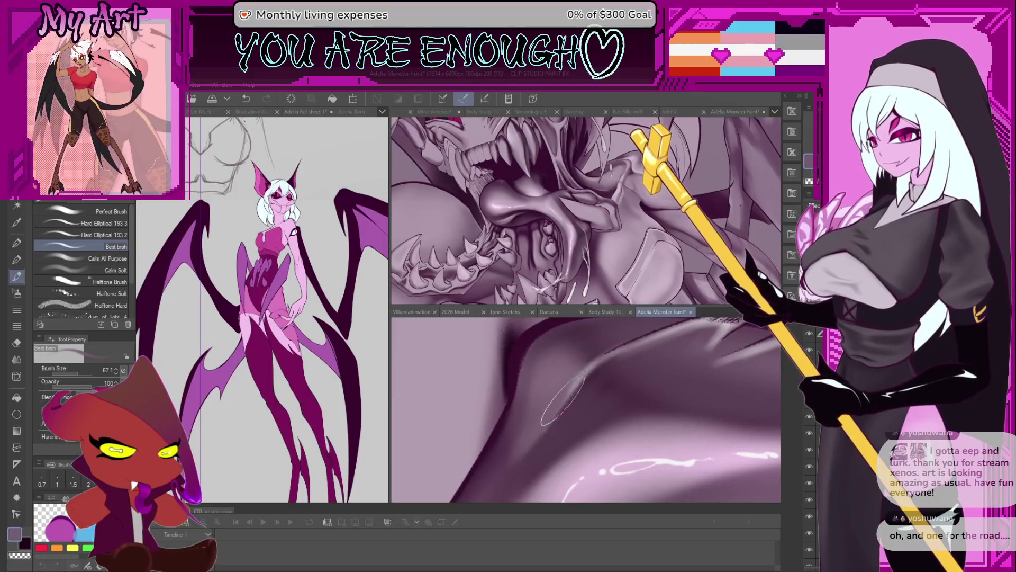
{"action": "scroll", "coordinate": [565, 386], "scroll_direction": "down", "scroll_amount": 5}
{"action": "scroll", "coordinate": [543, 405], "scroll_direction": "up", "scroll_amount": 5}
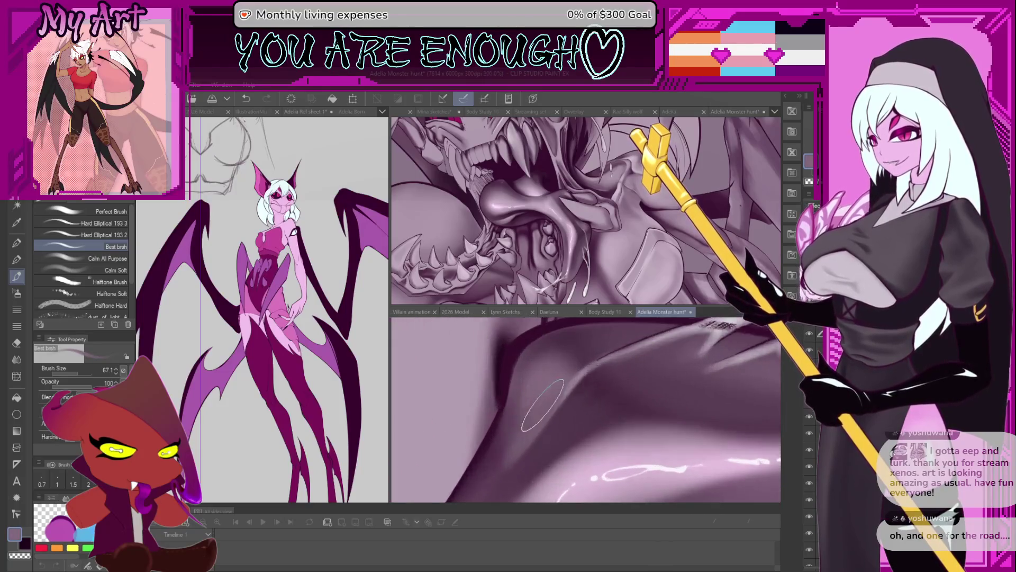
{"action": "scroll", "coordinate": [548, 401], "scroll_direction": "down", "scroll_amount": 5}
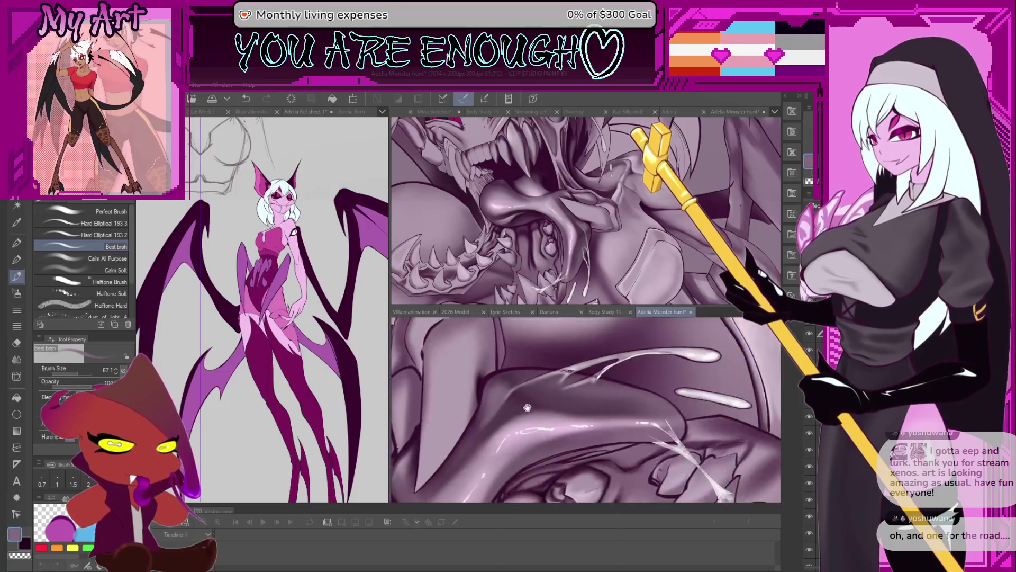
- Switch to the soft airbrush and airbrush soft shading onto the tongue
{"action": "scroll", "coordinate": [590, 410], "scroll_direction": "down", "scroll_amount": 1}
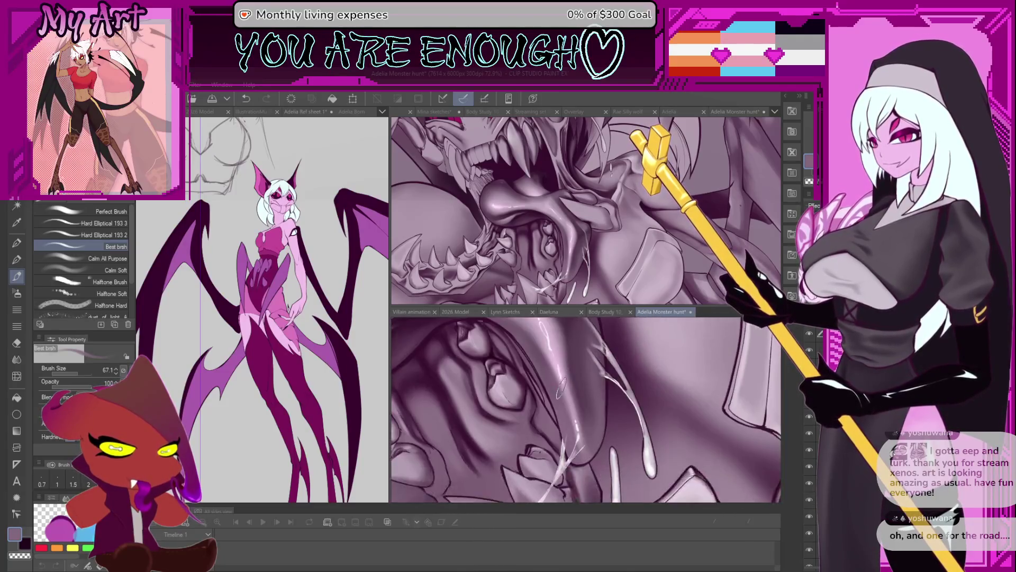
{"action": "left_click_drag", "start_coordinate": [641, 359], "coordinate": [594, 418]}
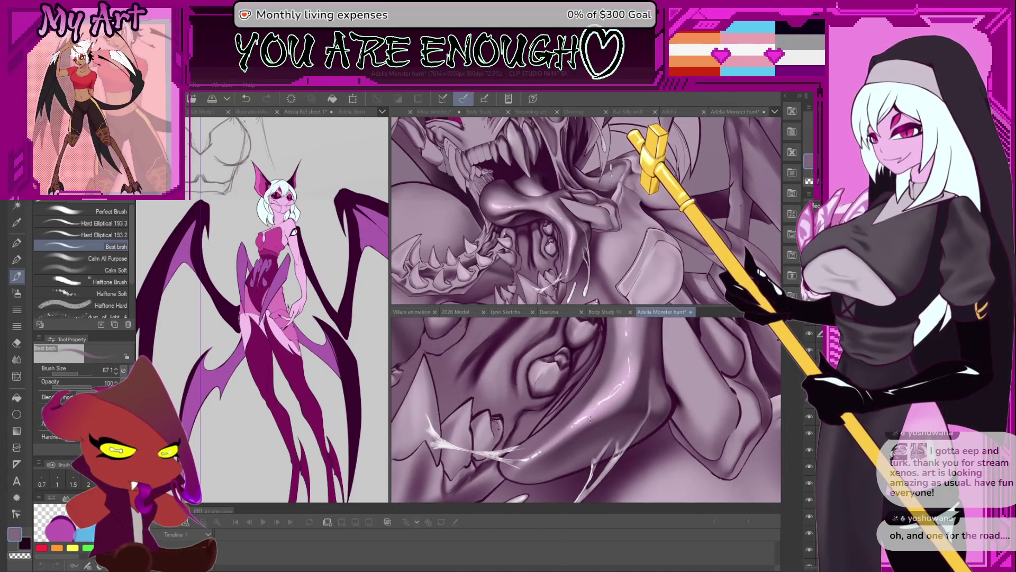
{"action": "key", "text": "b"}
{"action": "scroll", "coordinate": [594, 417], "scroll_direction": "up", "scroll_amount": 4}
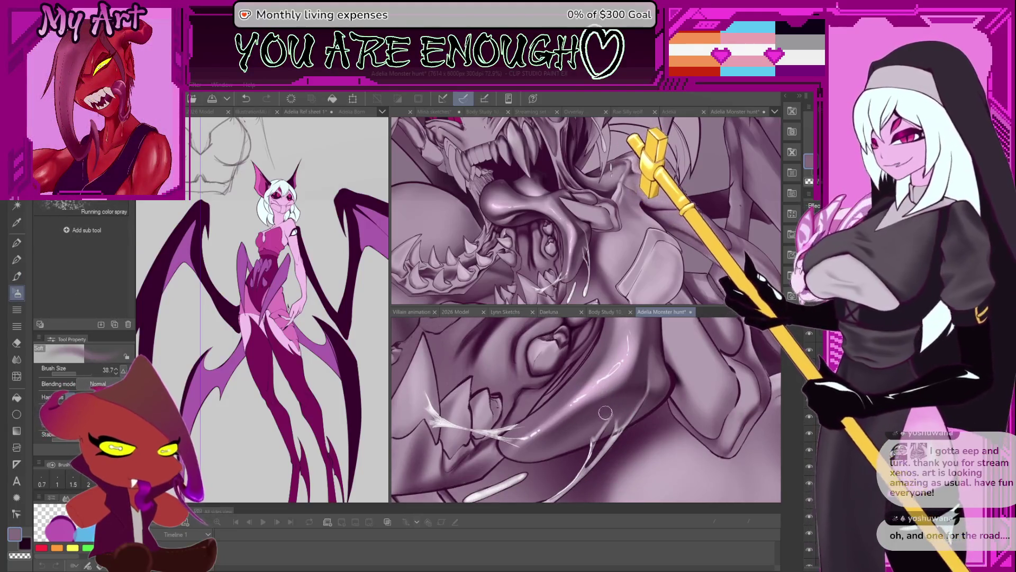
{"action": "left_click_drag", "start_coordinate": [582, 441], "coordinate": [638, 400]}
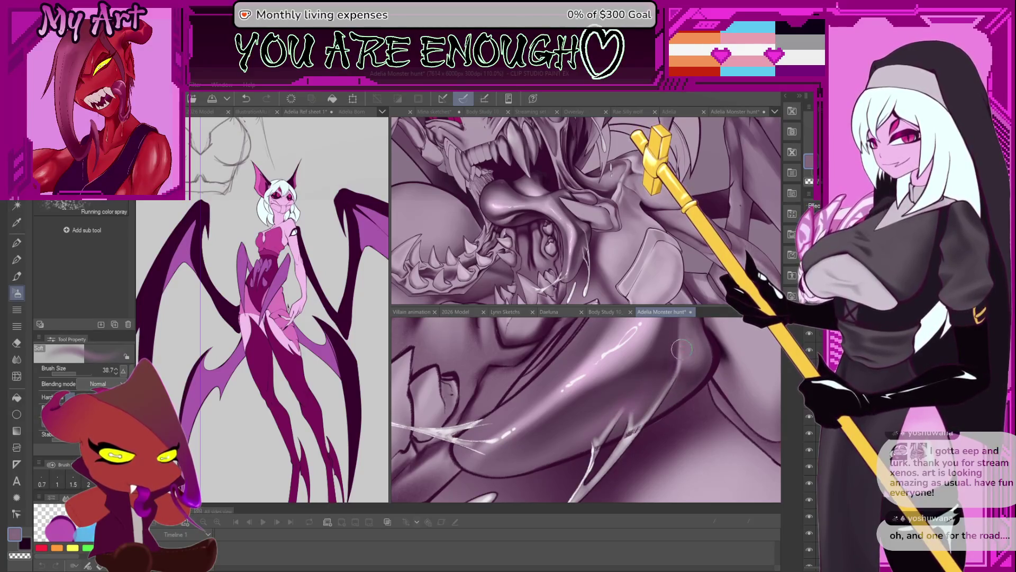
{"action": "scroll", "coordinate": [671, 367], "scroll_direction": "down", "scroll_amount": 3}
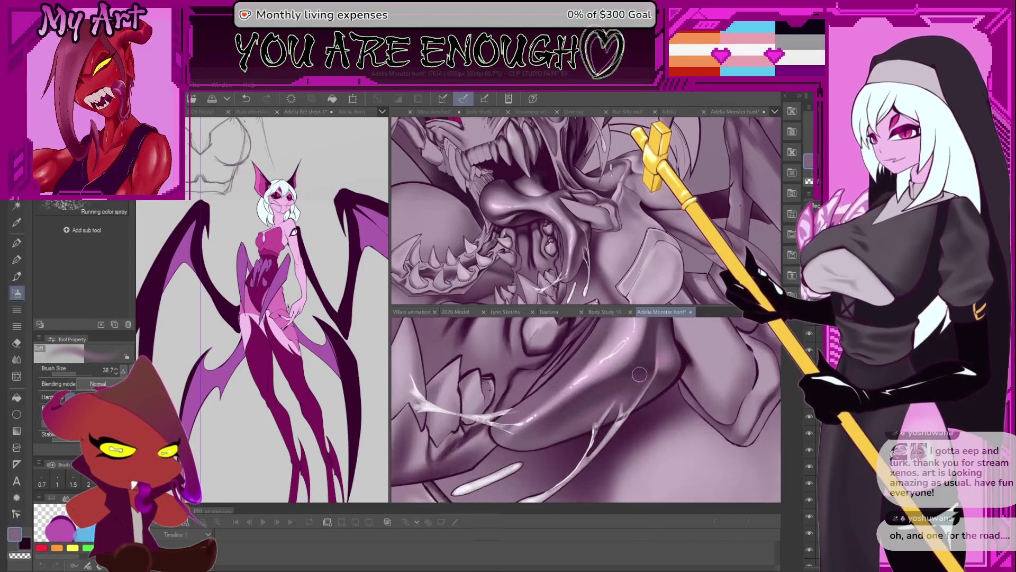
- Sample darker and lighter tones from the artwork and undo the last airbrush stroke
{"action": "left_click", "coordinate": [663, 342], "text": "alt"}
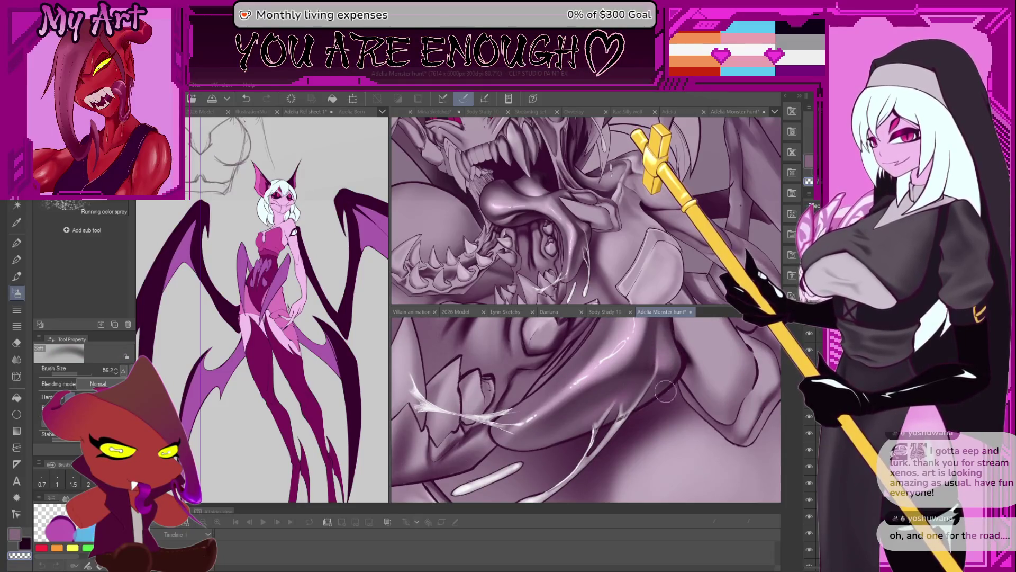
{"action": "left_click", "coordinate": [669, 397], "text": "alt"}
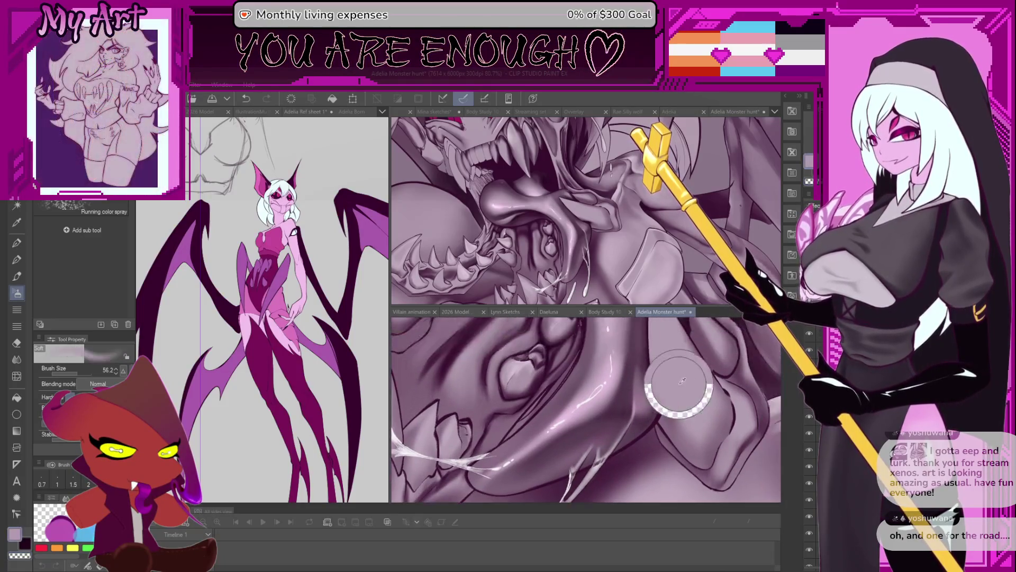
{"action": "left_click_drag", "start_coordinate": [640, 426], "coordinate": [618, 407]}
{"action": "key", "text": "ctrl+z"}
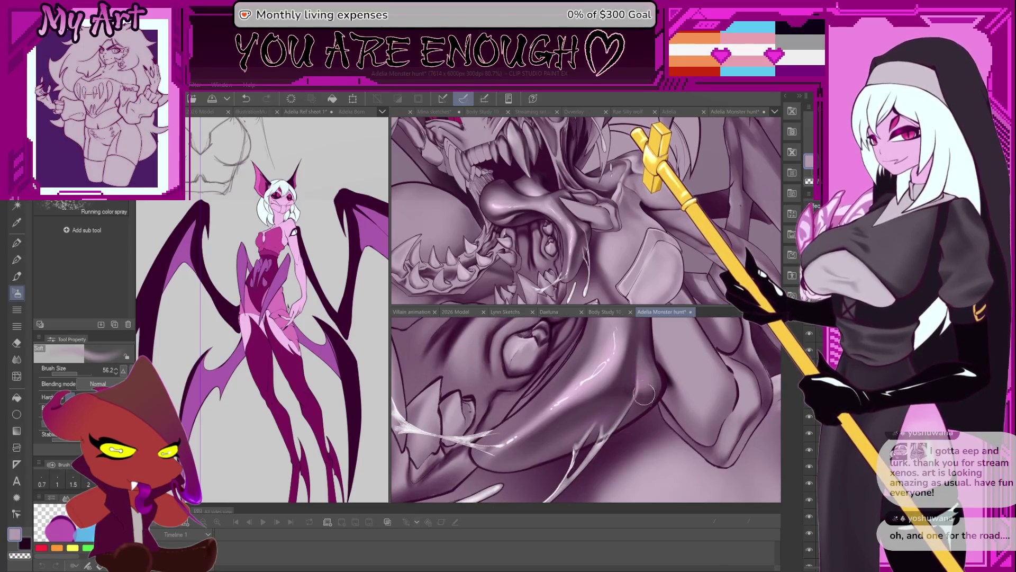
- Reframe the lower canvas view close on the open mouth and lower teeth
{"action": "left_click_drag", "start_coordinate": [593, 431], "coordinate": [626, 407]}
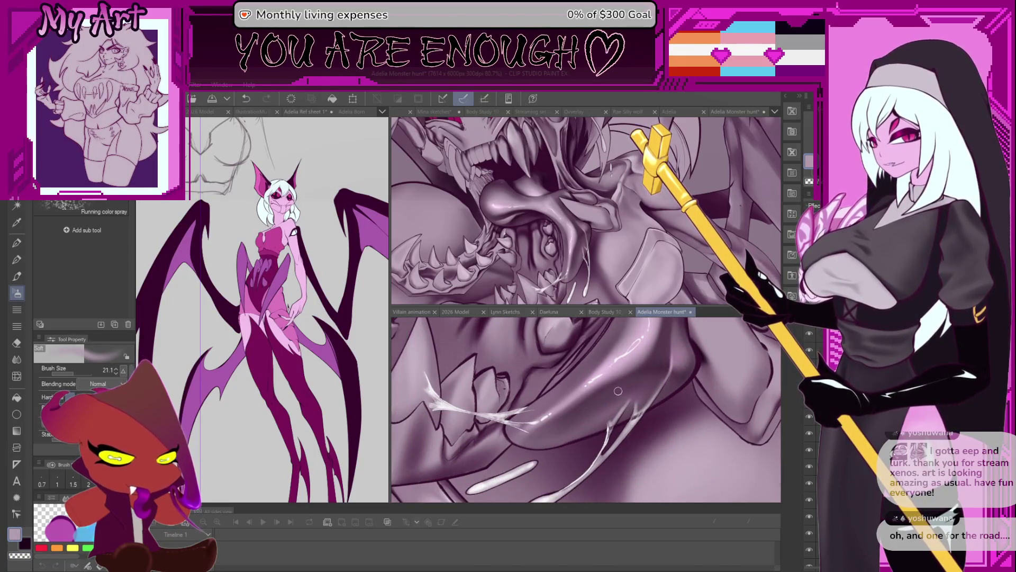
{"action": "scroll", "coordinate": [618, 391], "scroll_direction": "down", "scroll_amount": 5}
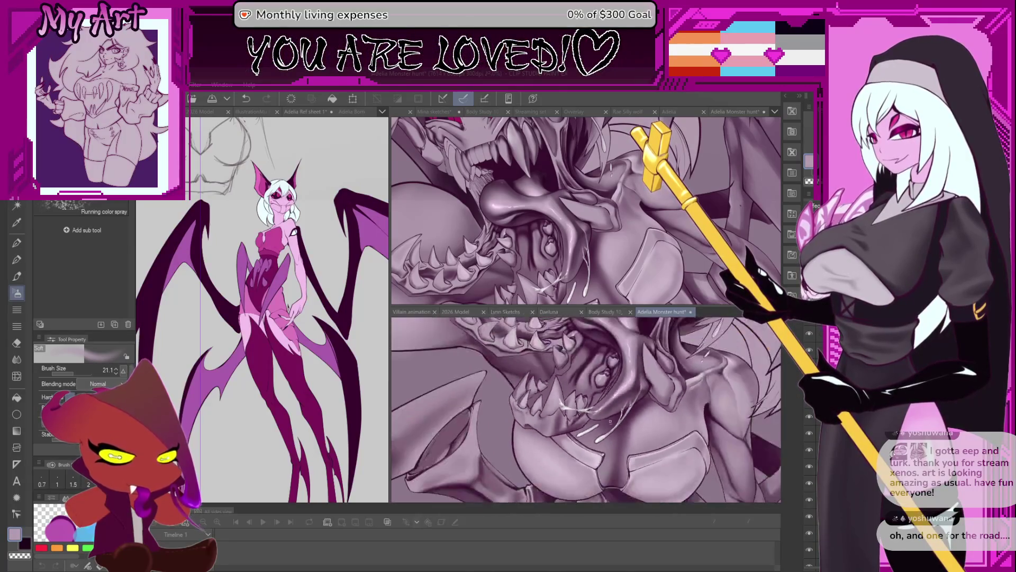
{"action": "left_click_drag", "start_coordinate": [610, 422], "coordinate": [618, 428]}
{"action": "scroll", "coordinate": [609, 413], "scroll_direction": "down", "scroll_amount": 5}
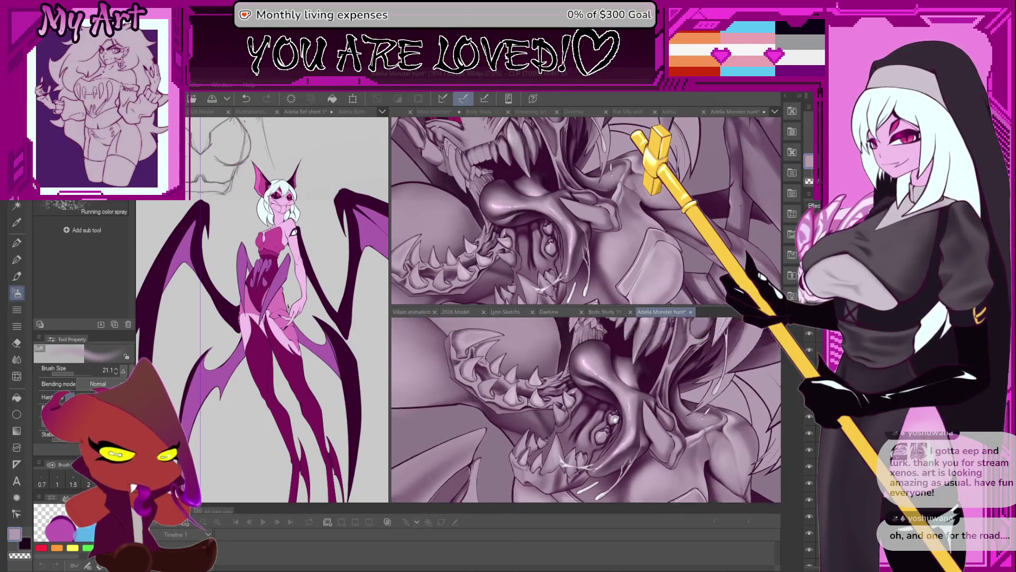
{"action": "scroll", "coordinate": [620, 358], "scroll_direction": "up", "scroll_amount": 5}
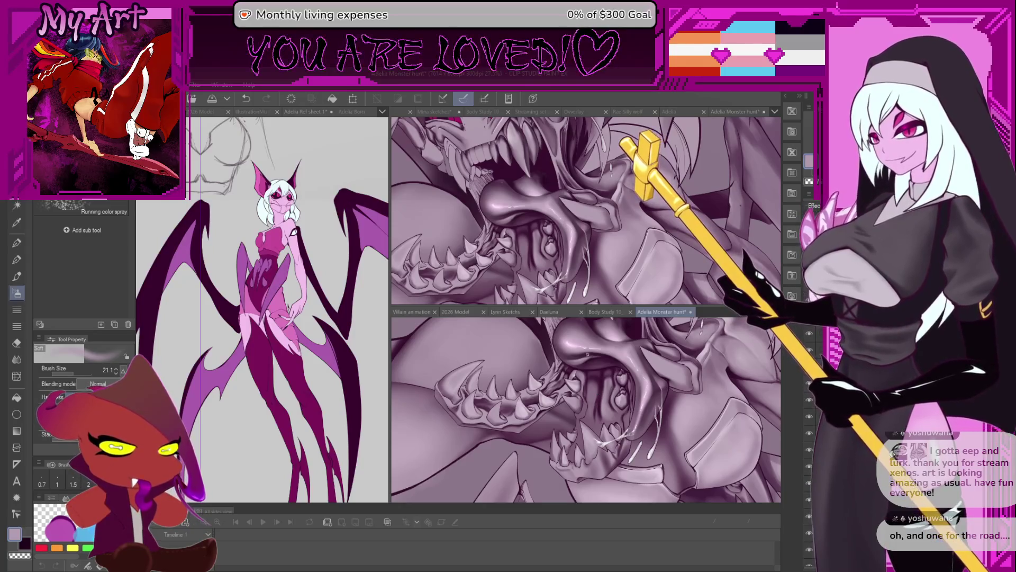
{"action": "scroll", "coordinate": [599, 390], "scroll_direction": "up", "scroll_amount": 2}
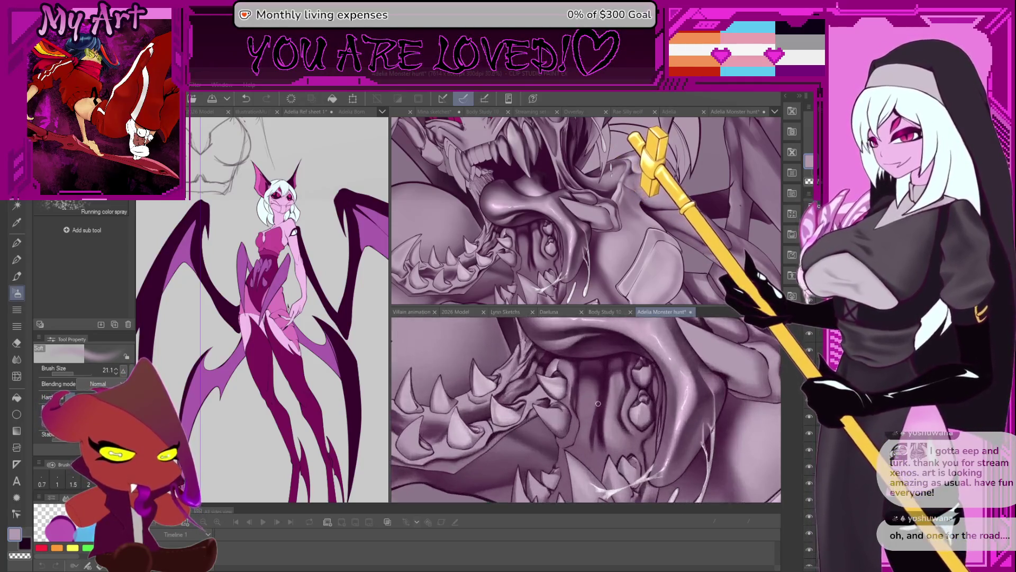
- Switch to the Best brsh painting brush, enlarge it to about 88, and pick a dark colour
{"action": "key", "text": "p"}
{"action": "key", "text": "b"}
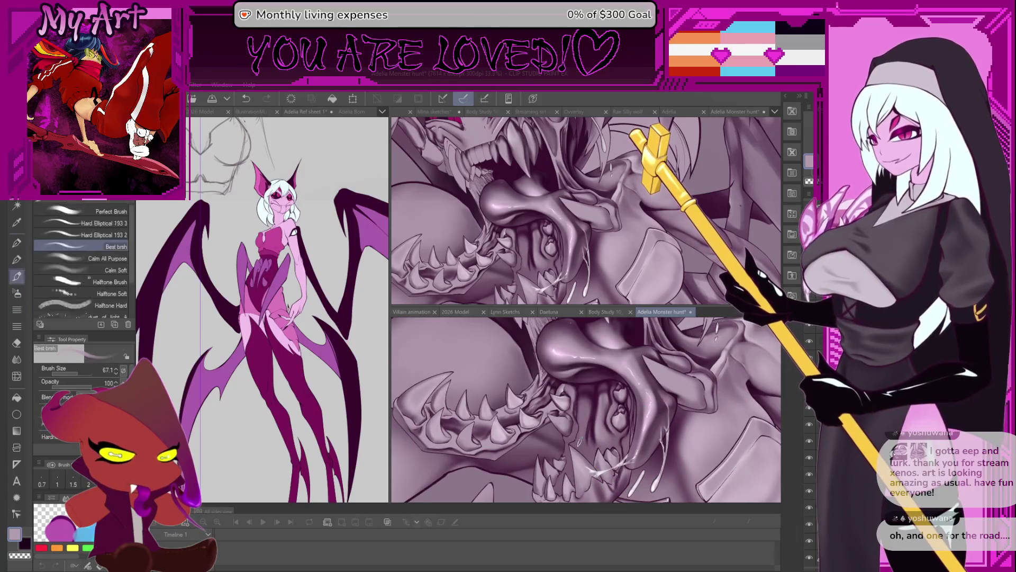
{"action": "scroll", "coordinate": [593, 413], "scroll_direction": "up", "scroll_amount": 3}
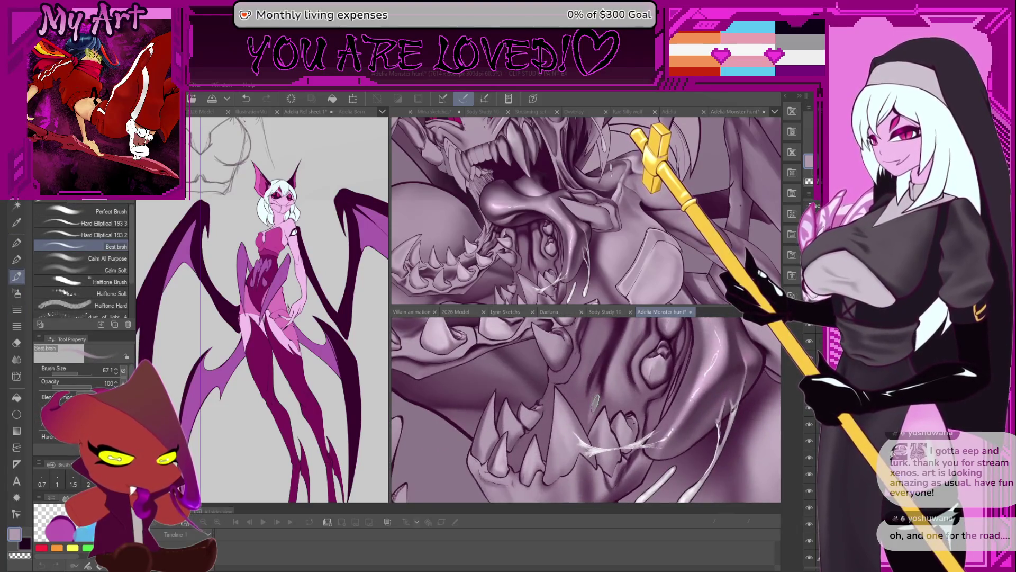
{"action": "left_click_drag", "start_coordinate": [595, 402], "coordinate": [598, 395]}
{"action": "left_click", "coordinate": [599, 395], "text": "alt"}
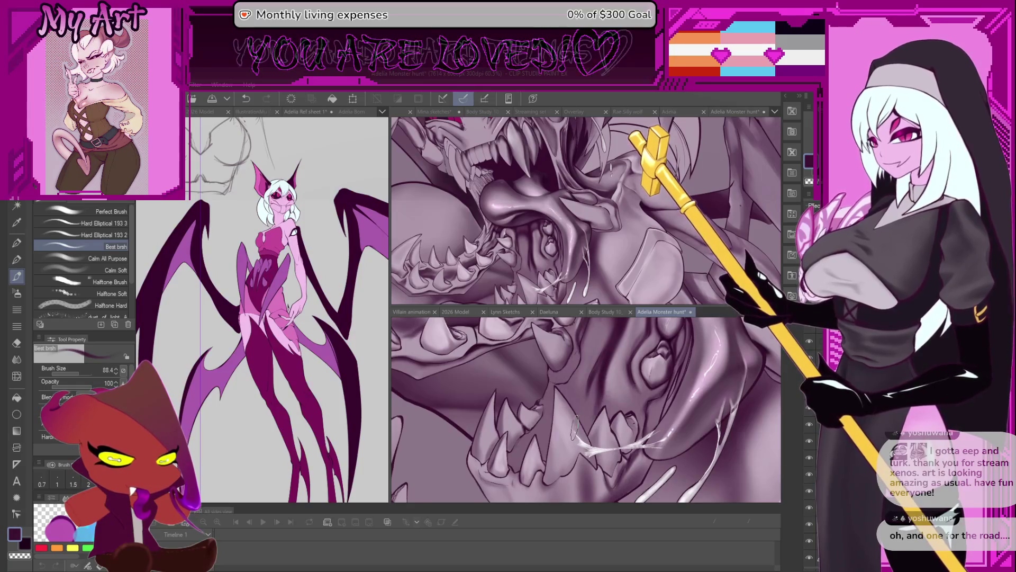
{"action": "scroll", "coordinate": [598, 408], "scroll_direction": "up", "scroll_amount": 2}
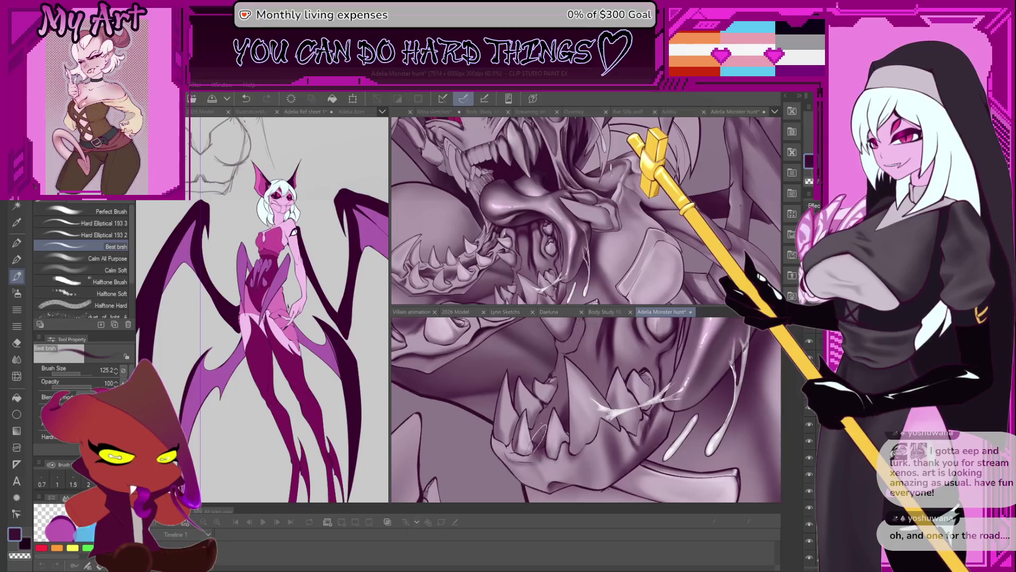
- Switch to freehand lasso selection and zoom in on the lower teeth
{"action": "scroll", "coordinate": [564, 466], "scroll_direction": "up", "scroll_amount": 2}
{"action": "key", "text": "m"}
{"action": "scroll", "coordinate": [525, 418], "scroll_direction": "up", "scroll_amount": 2}
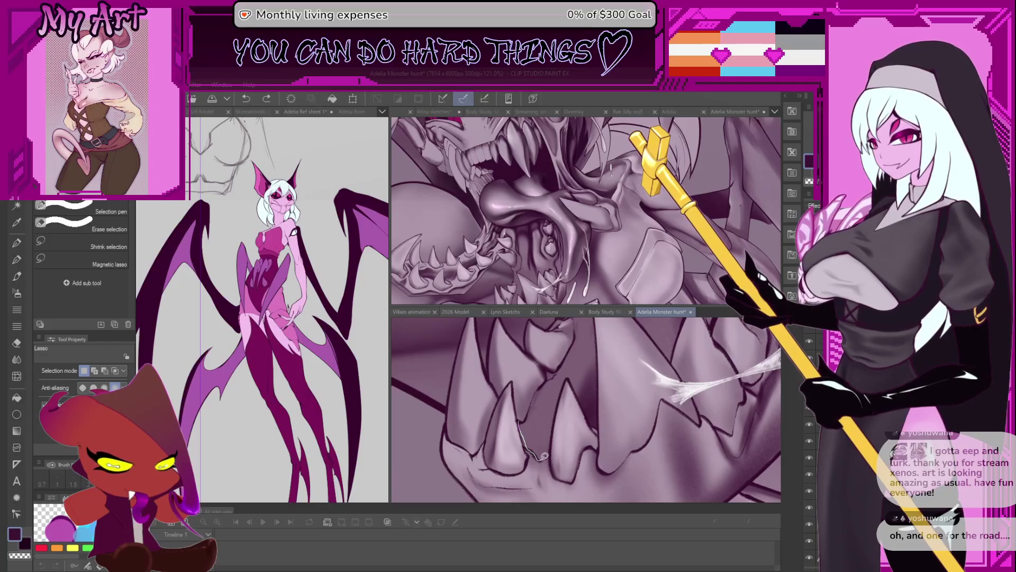
- Draw a lasso selection around the inner mouth behind the lower front teeth
{"action": "mouse_move", "coordinate": [632, 412]}
{"action": "left_mouse_down"}
{"action": "mouse_move", "coordinate": [614, 345]}
{"action": "mouse_move", "coordinate": [495, 370]}
{"action": "mouse_move", "coordinate": [531, 446]}
{"action": "left_mouse_up"}
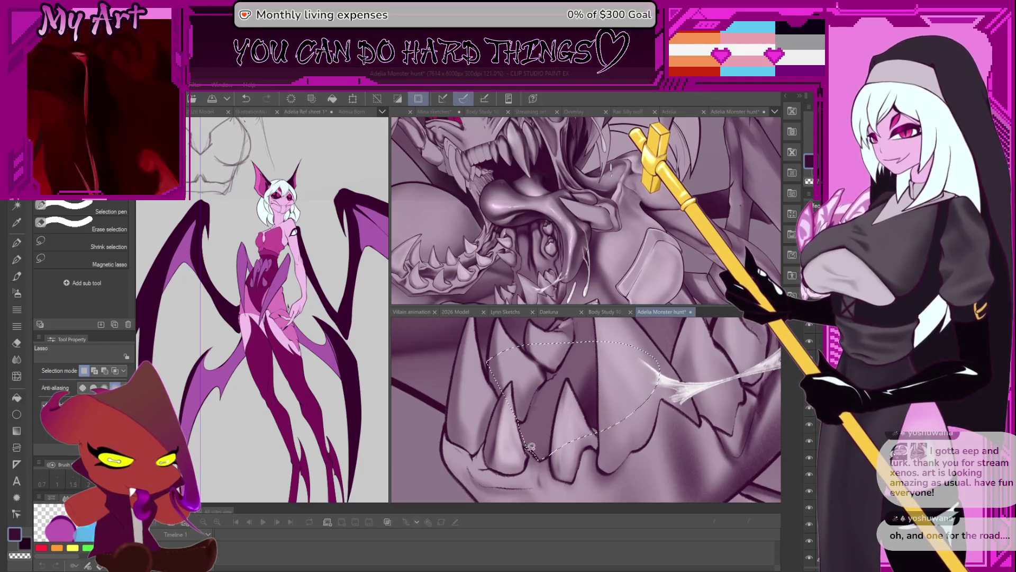
{"action": "scroll", "coordinate": [599, 388], "scroll_direction": "down", "scroll_amount": 3}
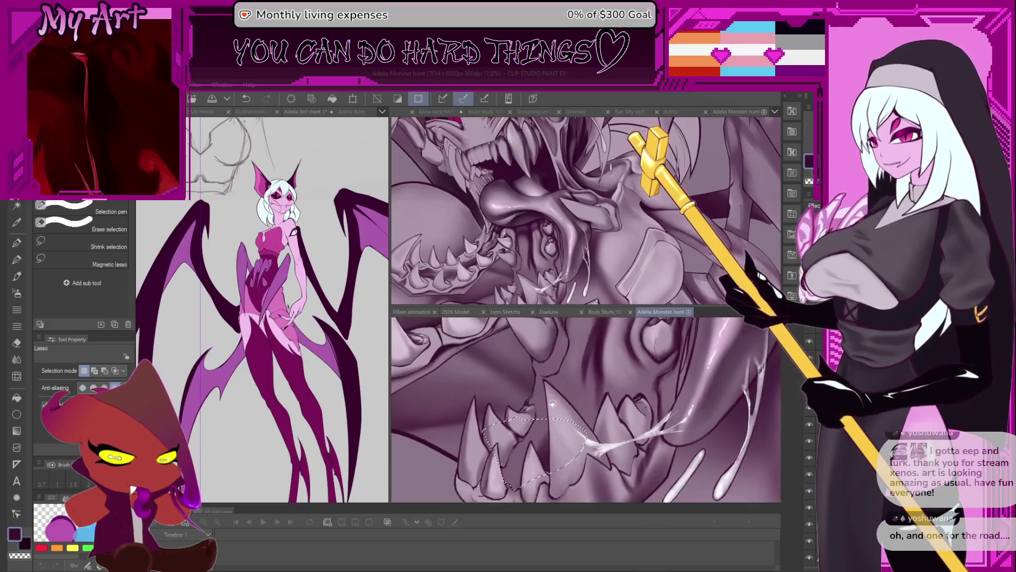
{"action": "scroll", "coordinate": [580, 347], "scroll_direction": "up", "scroll_amount": 3}
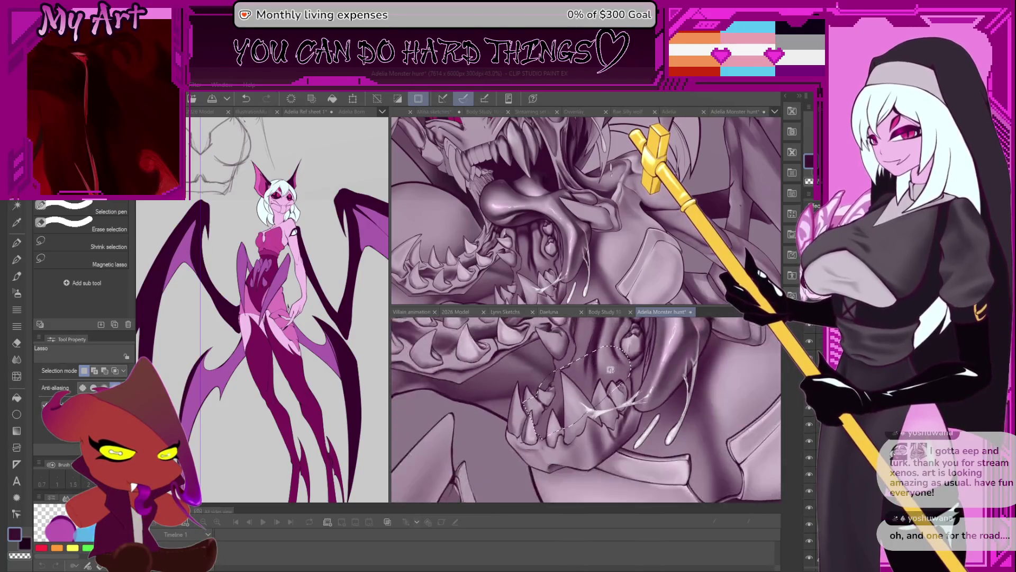
{"action": "mouse_move", "coordinate": [582, 391]}
{"action": "left_mouse_down"}
{"action": "mouse_move", "coordinate": [581, 451]}
{"action": "mouse_move", "coordinate": [648, 367]}
{"action": "left_mouse_up"}
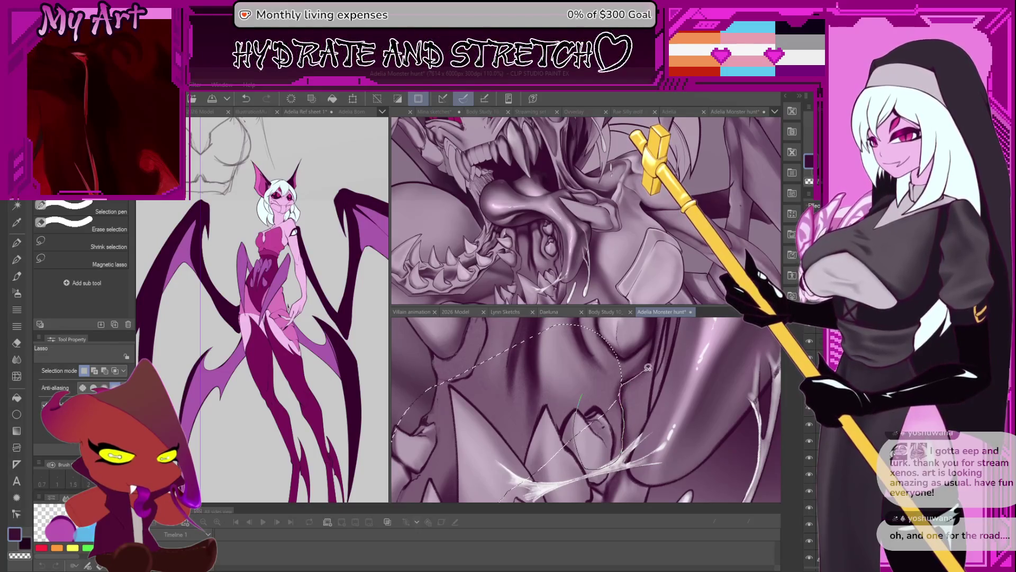
{"action": "left_click_drag", "start_coordinate": [661, 331], "coordinate": [660, 333]}
{"action": "left_click_drag", "start_coordinate": [658, 372], "coordinate": [631, 416]}
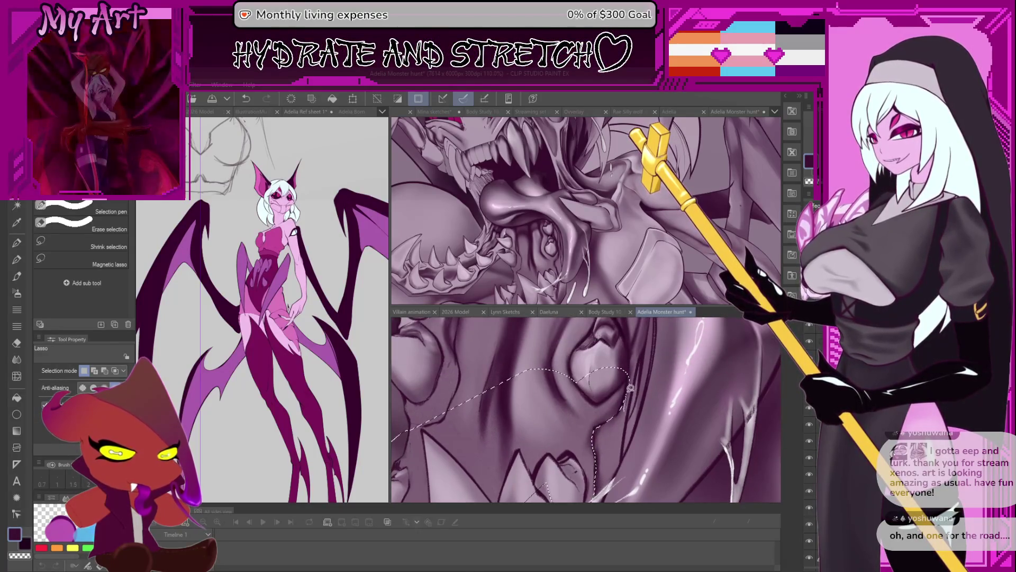
{"action": "scroll", "coordinate": [632, 416], "scroll_direction": "down", "scroll_amount": 3}
- Apply Ctrl+T transform to the selection and confirm it with OK
{"action": "key", "text": "ctrl+t"}
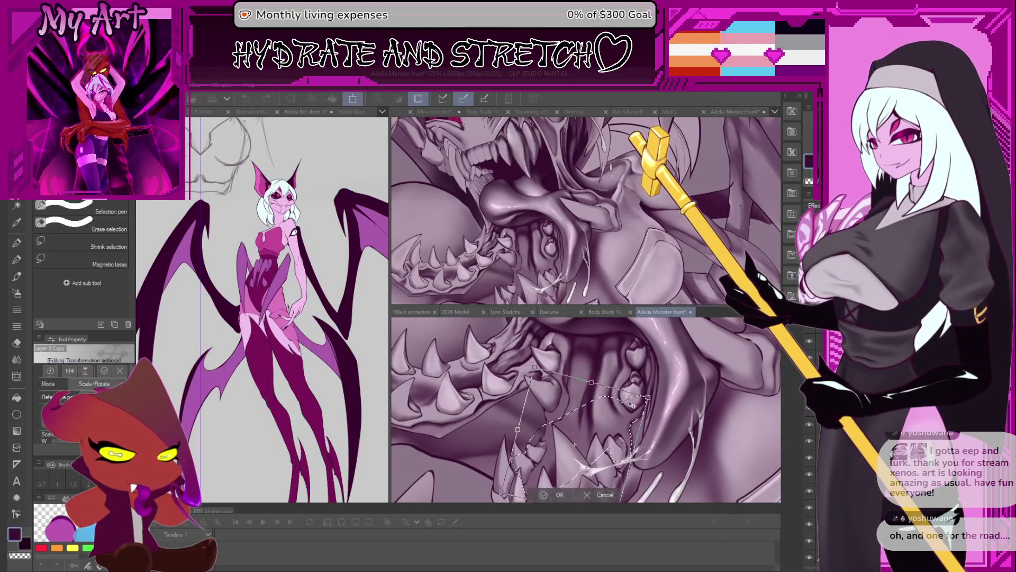
{"action": "left_click", "coordinate": [577, 494]}
{"action": "scroll", "coordinate": [591, 415], "scroll_direction": "up", "scroll_amount": 3}
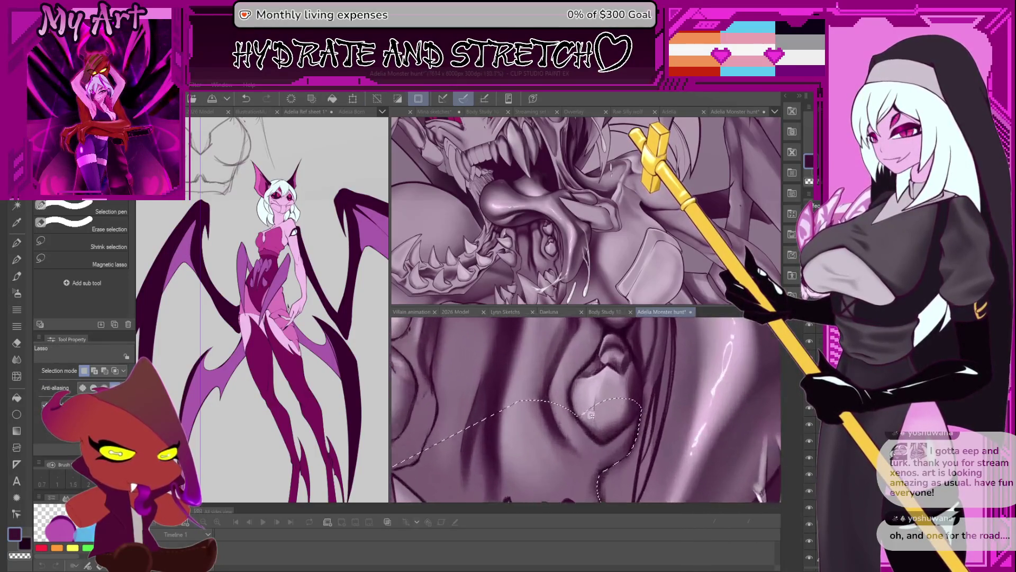
{"action": "scroll", "coordinate": [581, 407], "scroll_direction": "down", "scroll_amount": 3}
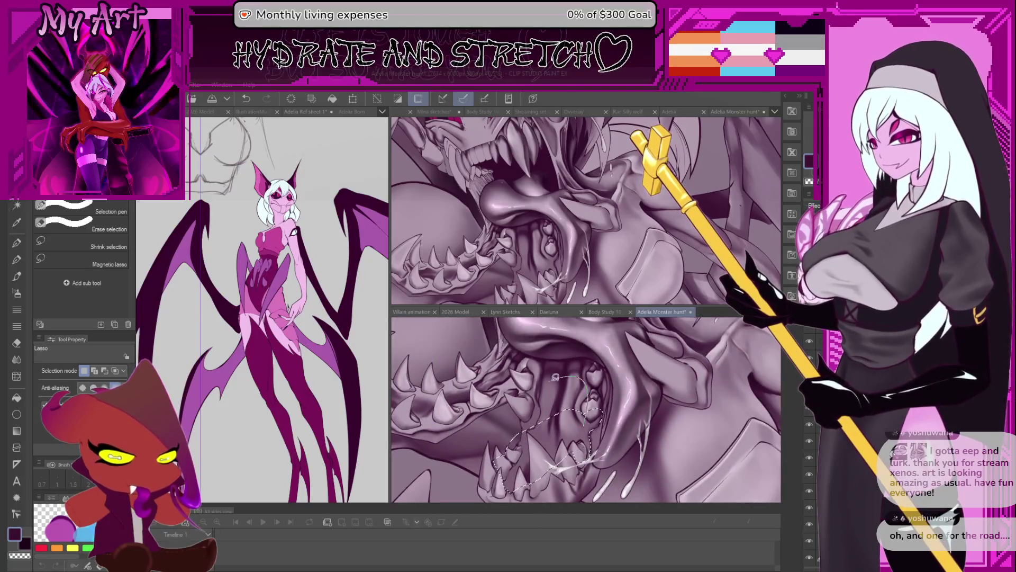
{"action": "scroll", "coordinate": [527, 455], "scroll_direction": "up", "scroll_amount": 2}
- Return to the painting brush, enlarge it to about 86, and frame both views on the selection
{"action": "key", "text": "b"}
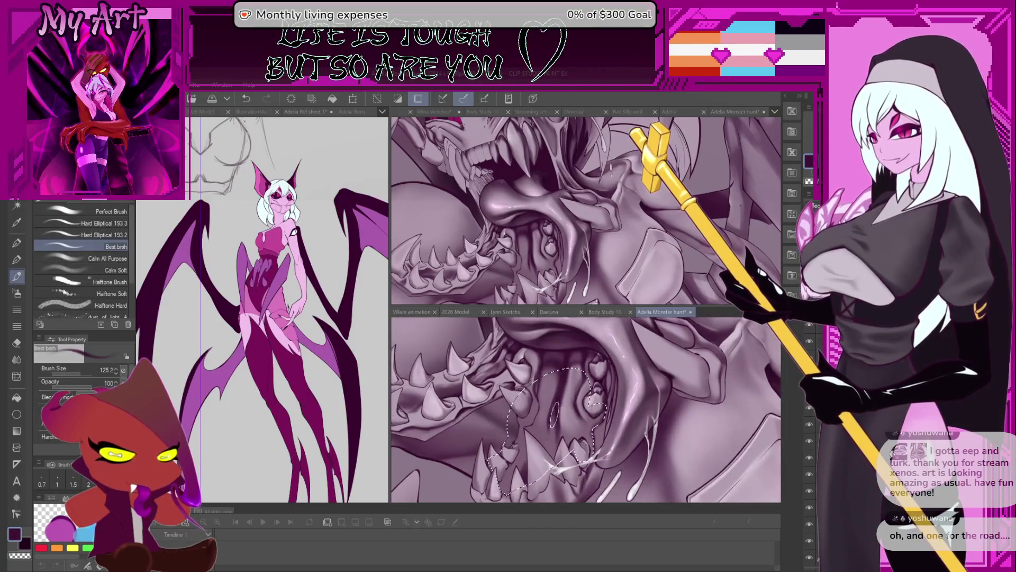
{"action": "scroll", "coordinate": [566, 428], "scroll_direction": "up", "scroll_amount": 2}
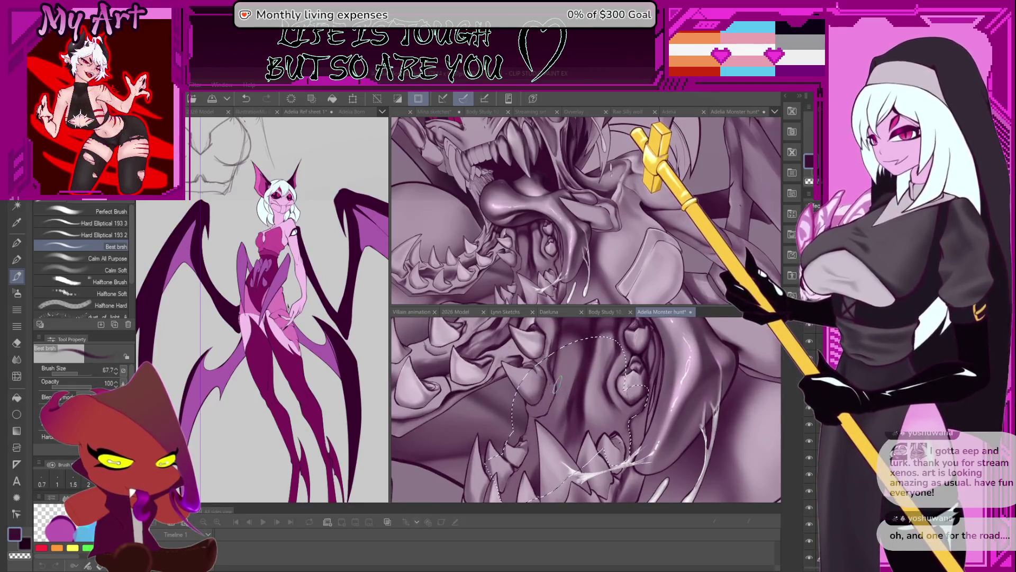
{"action": "left_click_drag", "start_coordinate": [557, 384], "coordinate": [569, 372]}
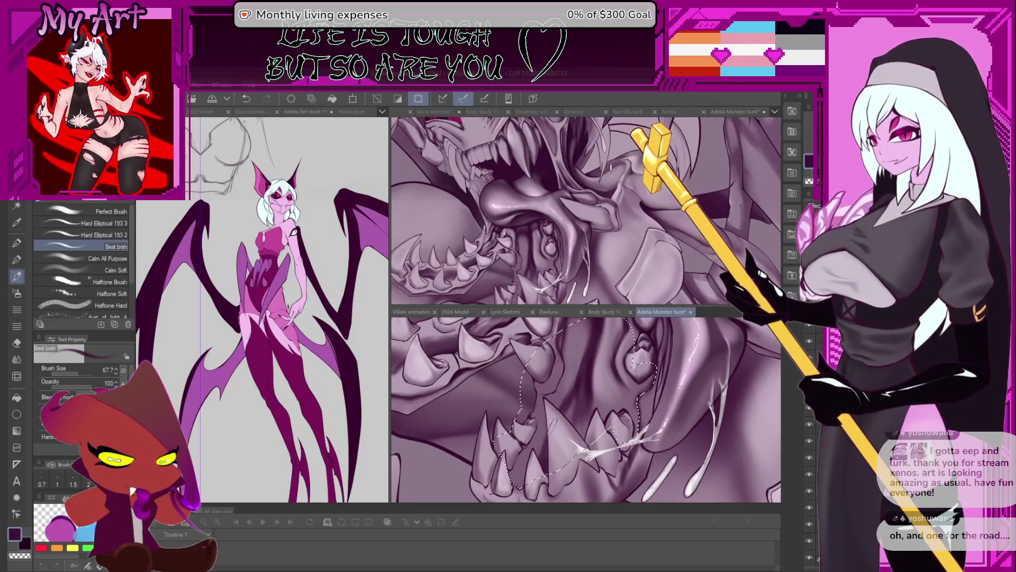
{"action": "left_click_drag", "start_coordinate": [561, 410], "coordinate": [545, 450]}
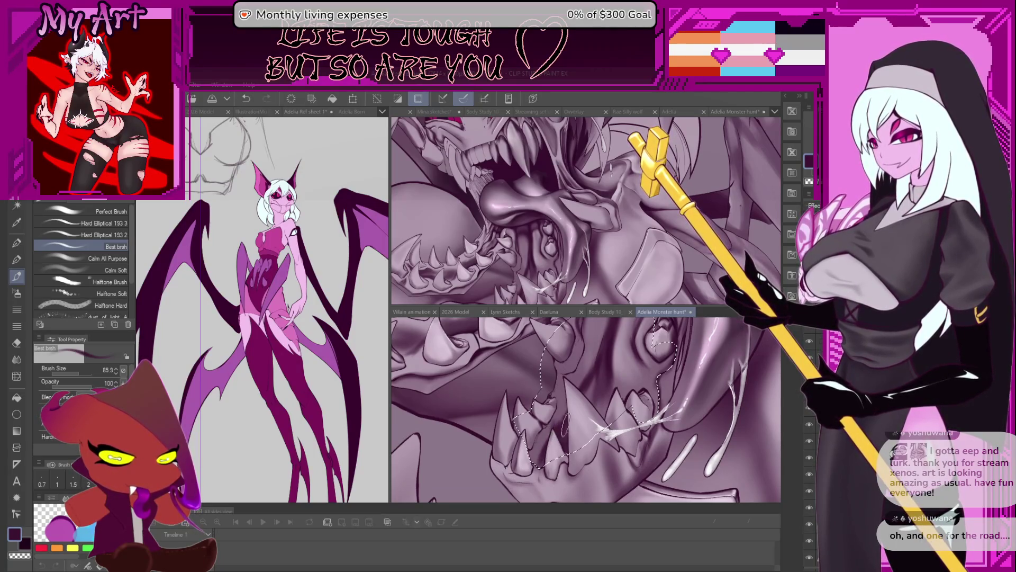
{"action": "left_click_drag", "start_coordinate": [574, 413], "coordinate": [560, 421]}
{"action": "left_click_drag", "start_coordinate": [558, 296], "coordinate": [567, 266]}
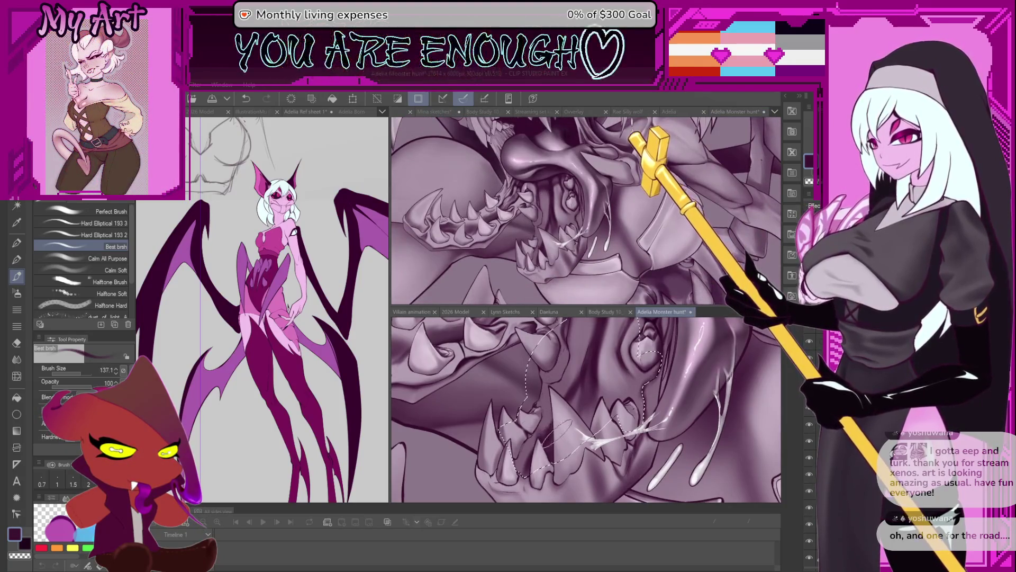
{"action": "left_click_drag", "start_coordinate": [574, 393], "coordinate": [575, 427]}
{"action": "scroll", "coordinate": [567, 442], "scroll_direction": "up", "scroll_amount": 2}
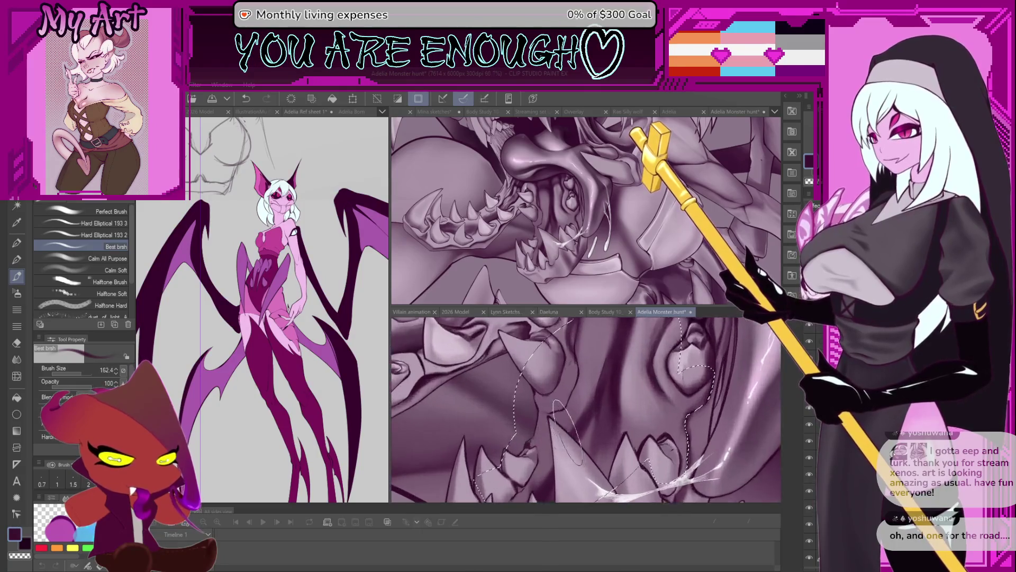
{"action": "scroll", "coordinate": [558, 450], "scroll_direction": "up", "scroll_amount": 2}
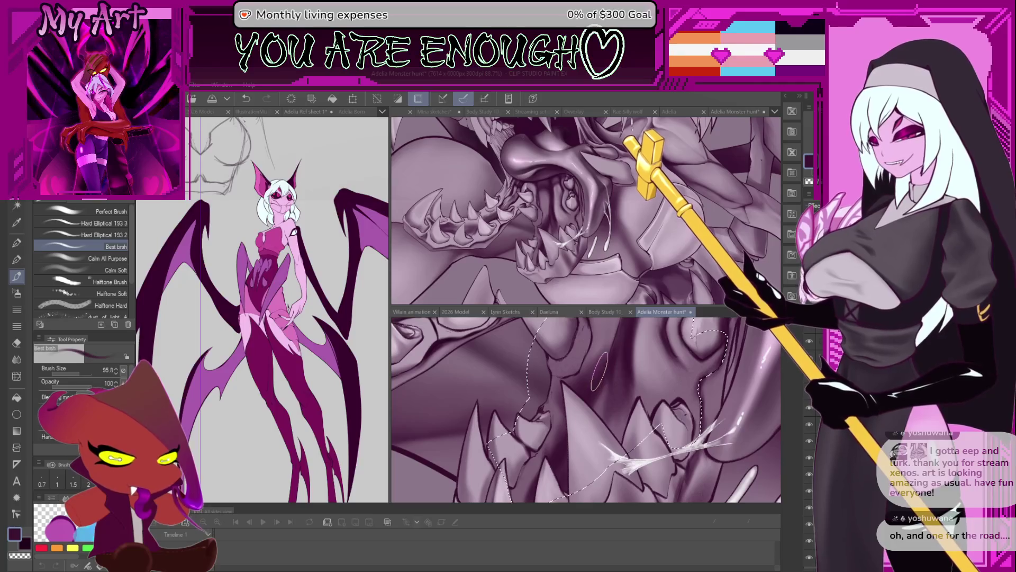
- Pan the close-up over the teeth and pick a light lavender painting colour
{"action": "left_click_drag", "start_coordinate": [614, 323], "coordinate": [632, 339]}
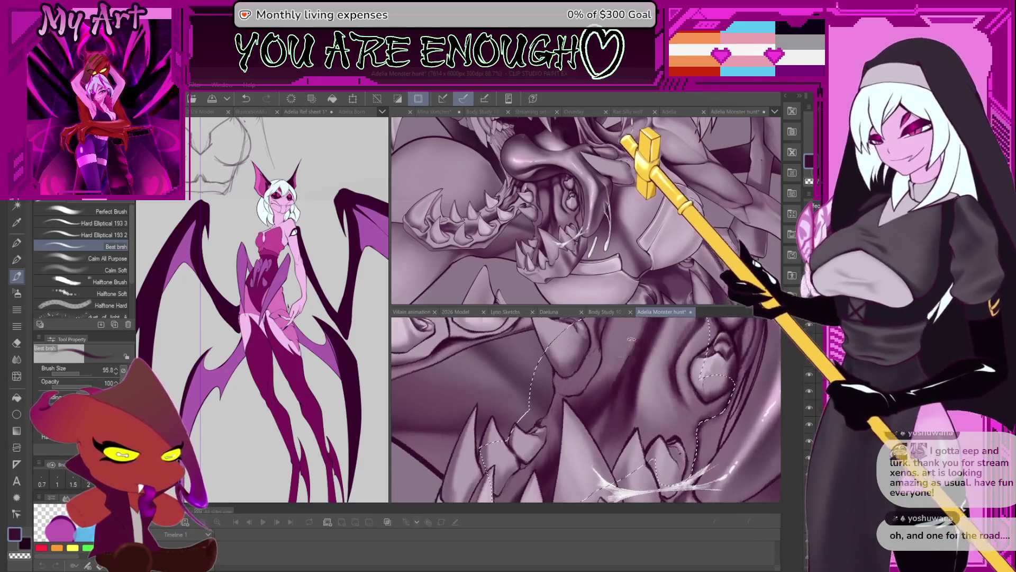
{"action": "scroll", "coordinate": [644, 403], "scroll_direction": "down", "scroll_amount": 2}
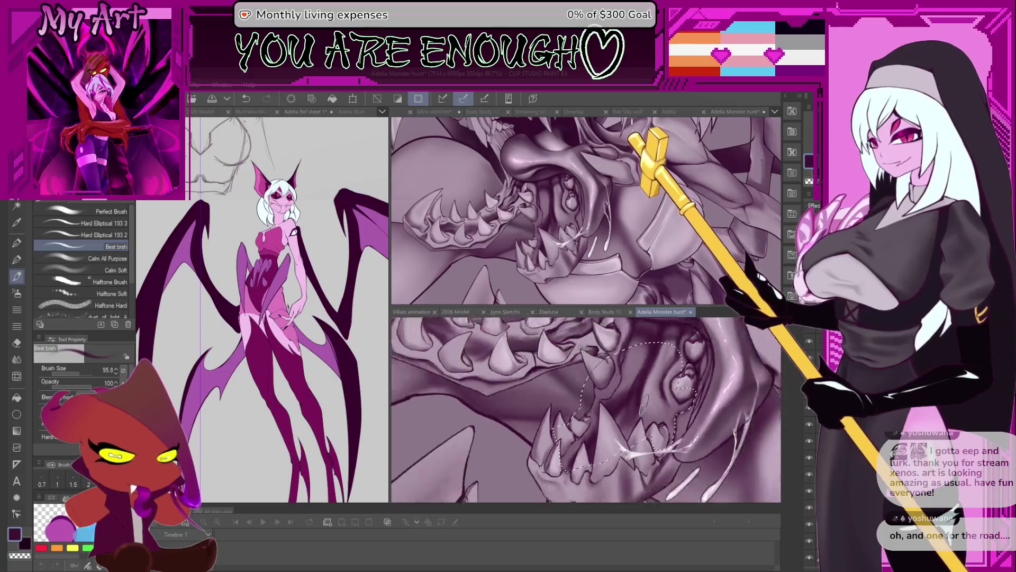
{"action": "scroll", "coordinate": [644, 402], "scroll_direction": "up", "scroll_amount": 5}
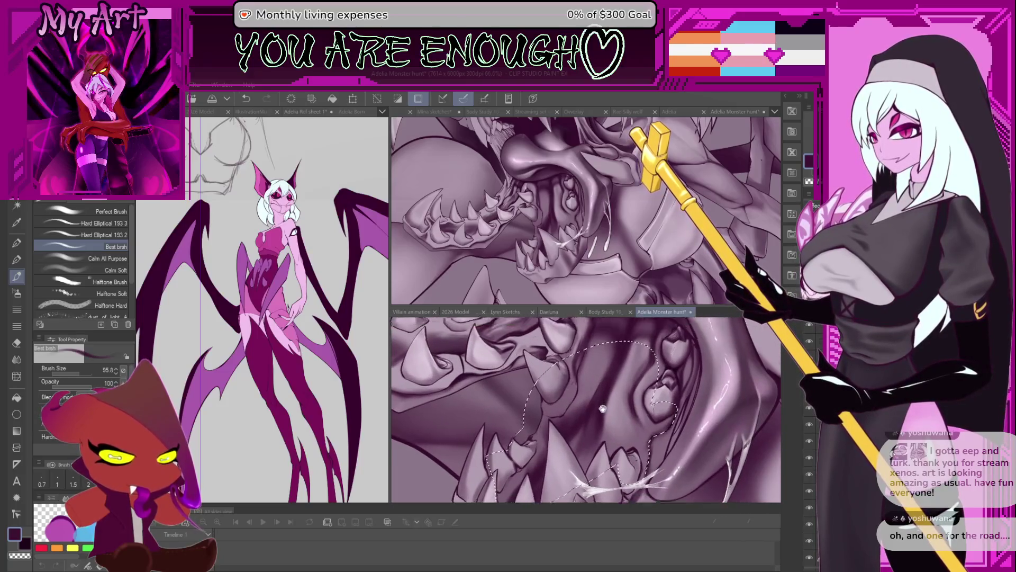
{"action": "mouse_move", "coordinate": [603, 408]}
{"action": "left_mouse_down"}
{"action": "mouse_move", "coordinate": [589, 395]}
{"action": "mouse_move", "coordinate": [613, 419]}
{"action": "left_mouse_up"}
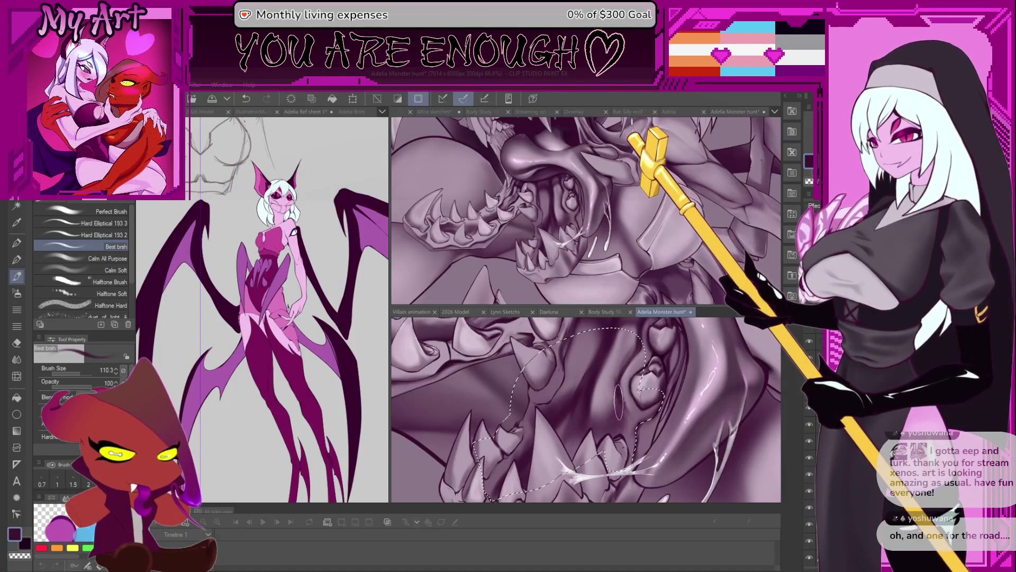
{"action": "left_click_drag", "start_coordinate": [617, 380], "coordinate": [613, 399]}
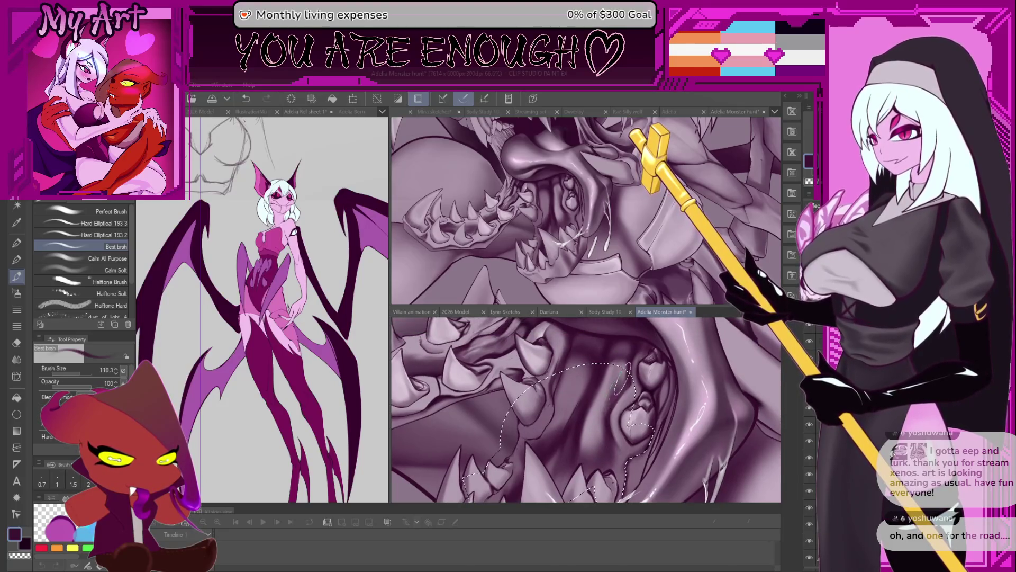
{"action": "left_click", "coordinate": [609, 397], "text": "alt"}
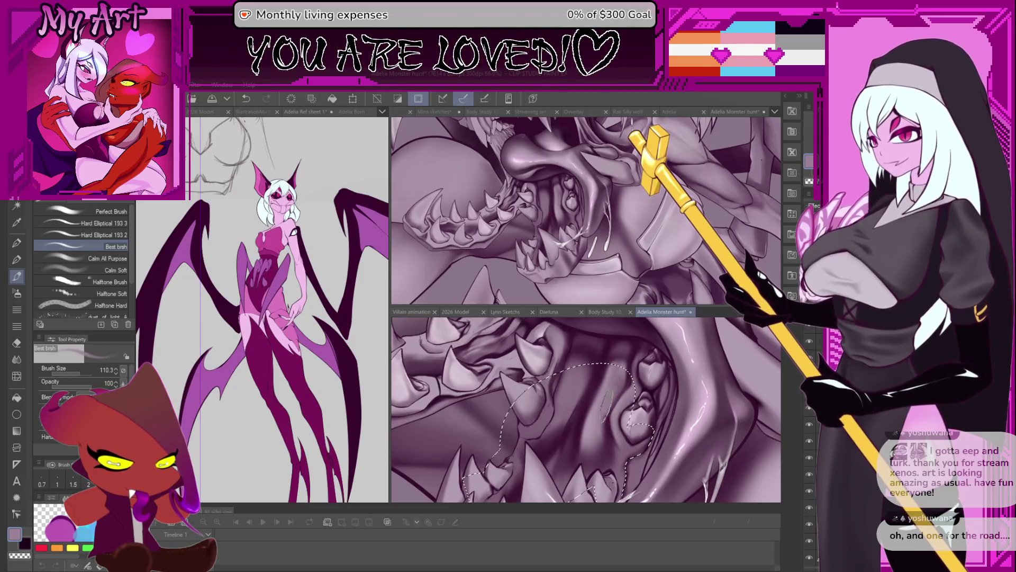
{"action": "scroll", "coordinate": [601, 430], "scroll_direction": "down", "scroll_amount": 3}
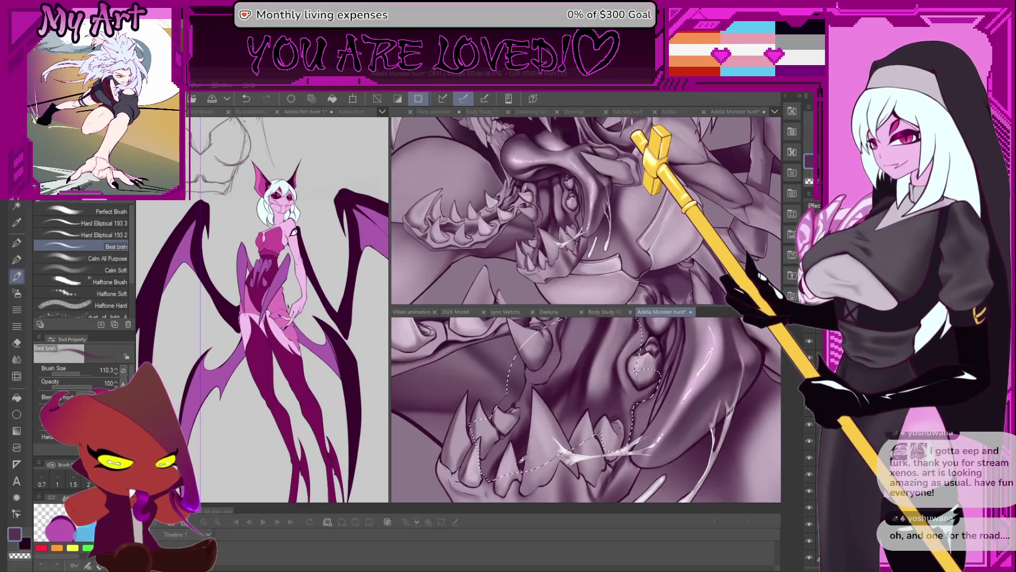
- Resize the brush to a medium 101.5 and clear the selection around the mouth
{"action": "mouse_move", "coordinate": [551, 424]}
{"action": "left_mouse_down"}
{"action": "mouse_move", "coordinate": [576, 429]}
{"action": "mouse_move", "coordinate": [566, 418]}
{"action": "left_mouse_up"}
{"action": "left_click_drag", "start_coordinate": [556, 353], "coordinate": [556, 402]}
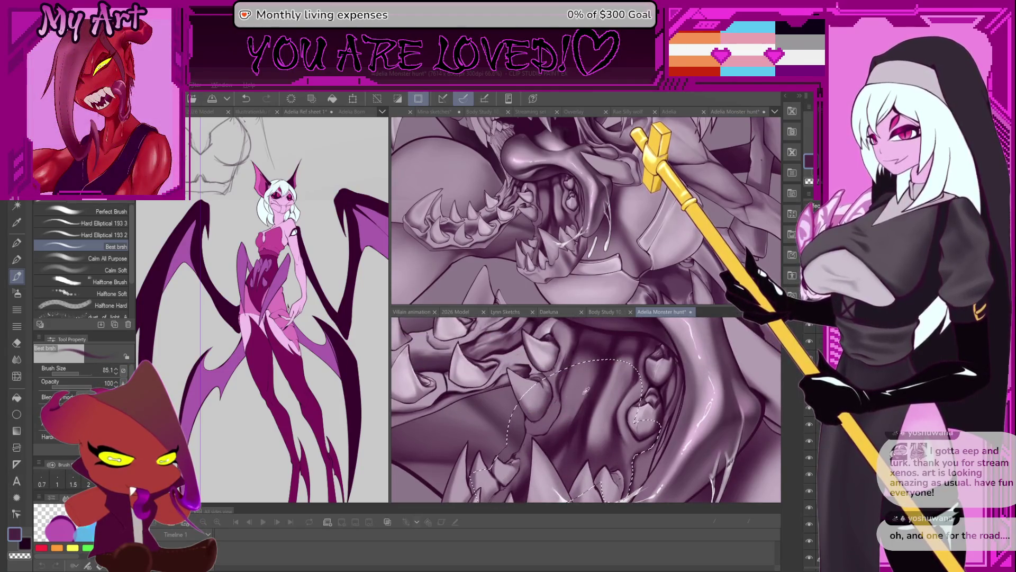
{"action": "scroll", "coordinate": [580, 391], "scroll_direction": "up", "scroll_amount": 4}
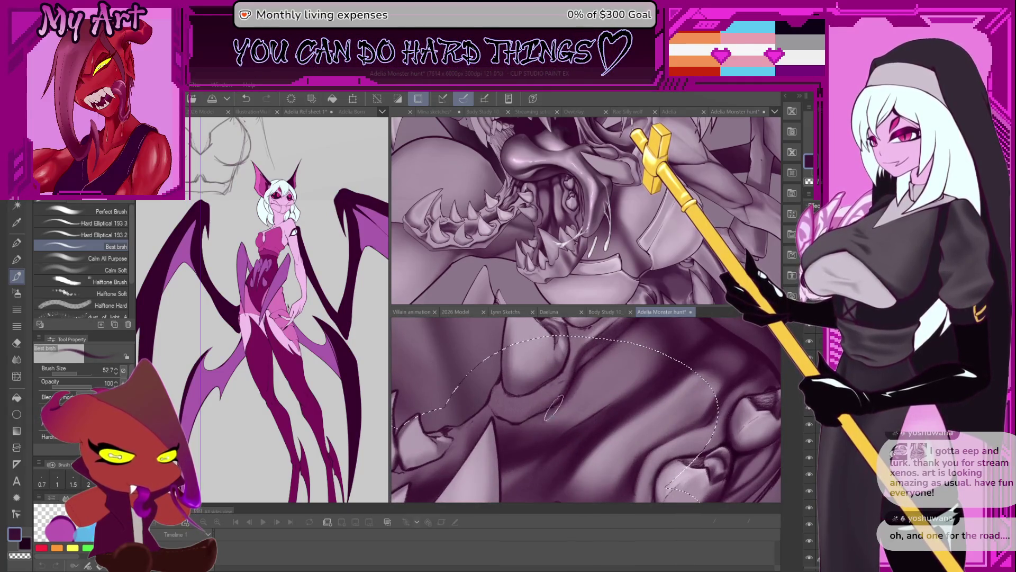
{"action": "scroll", "coordinate": [561, 413], "scroll_direction": "down", "scroll_amount": 2}
{"action": "scroll", "coordinate": [560, 435], "scroll_direction": "down", "scroll_amount": 3}
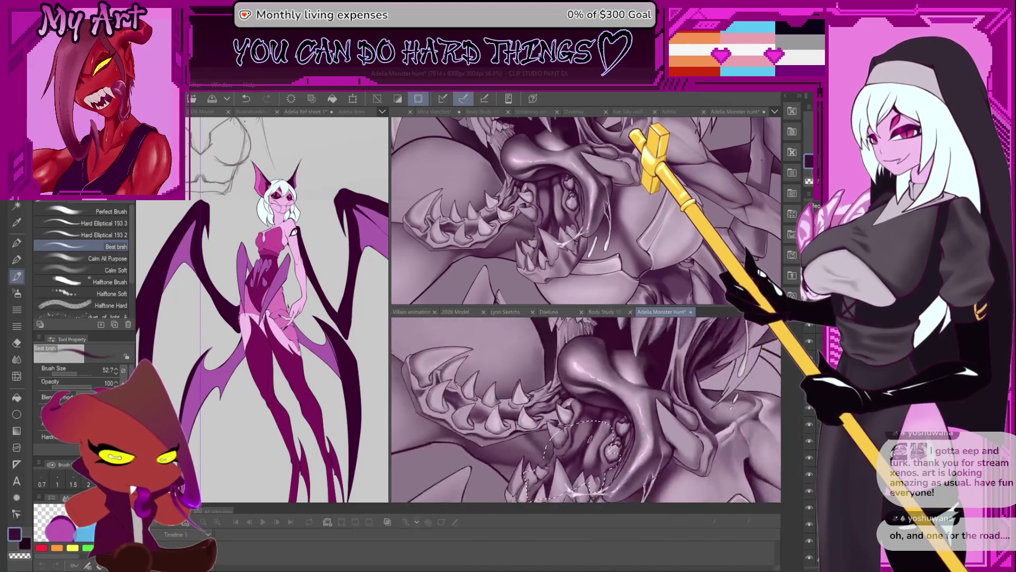
{"action": "scroll", "coordinate": [619, 405], "scroll_direction": "up", "scroll_amount": 3}
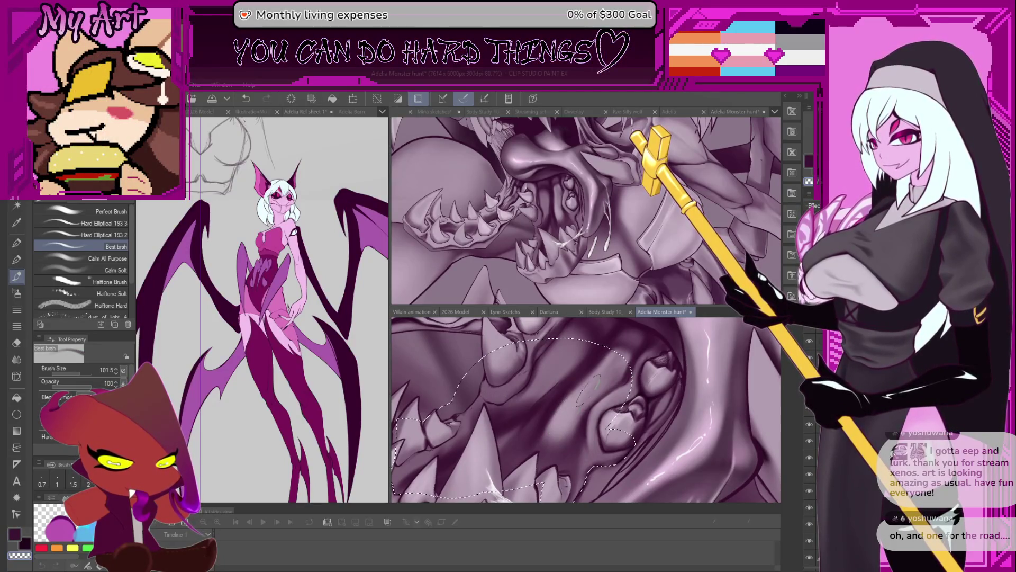
{"action": "key", "text": "ctrl+d"}
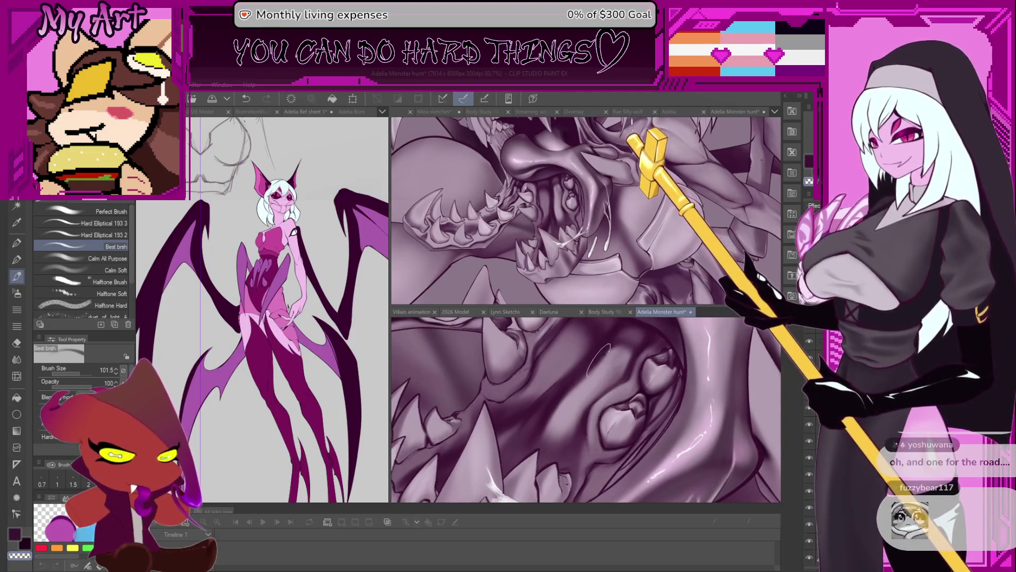
{"action": "left_click_drag", "start_coordinate": [599, 356], "coordinate": [554, 398]}
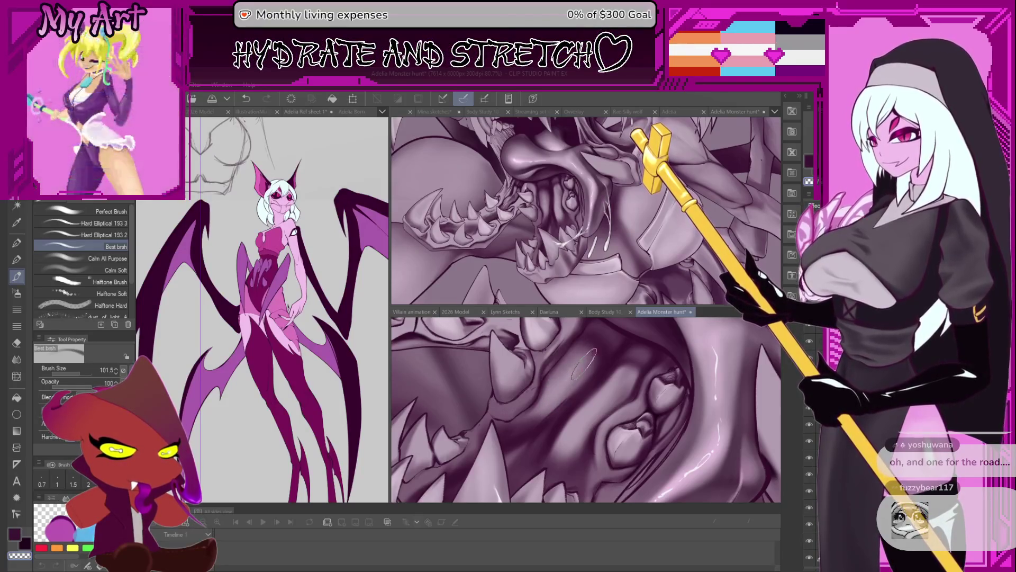
{"action": "left_click_drag", "start_coordinate": [584, 361], "coordinate": [572, 384]}
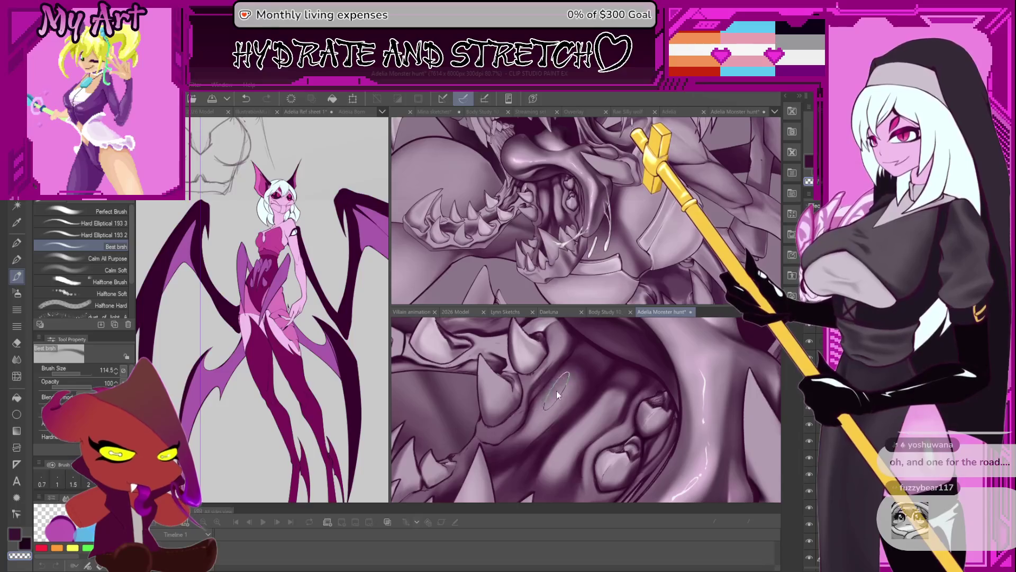
{"action": "key", "text": "bracketleft"}
{"action": "scroll", "coordinate": [565, 372], "scroll_direction": "up", "scroll_amount": 2}
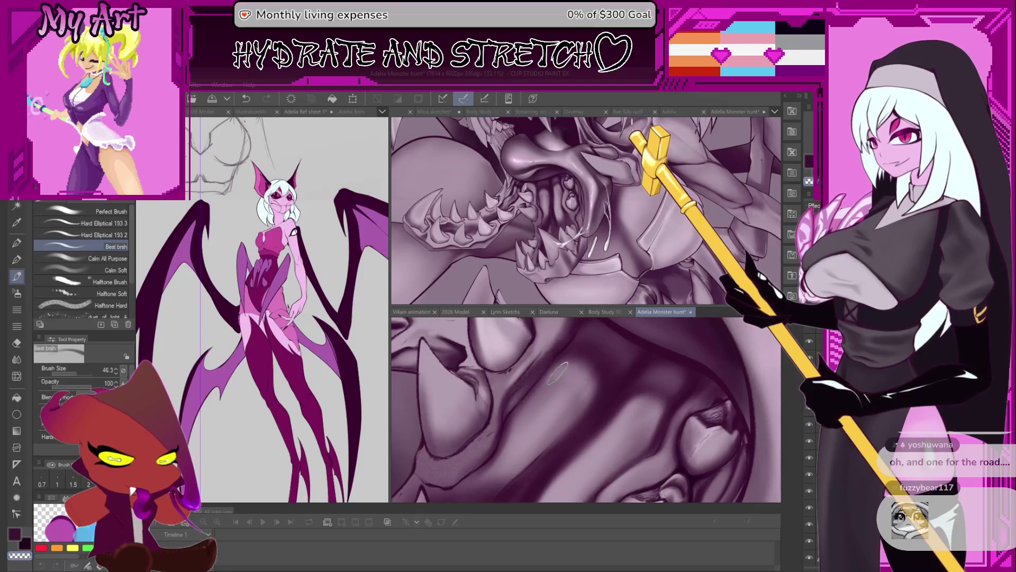
{"action": "scroll", "coordinate": [579, 386], "scroll_direction": "down", "scroll_amount": 3}
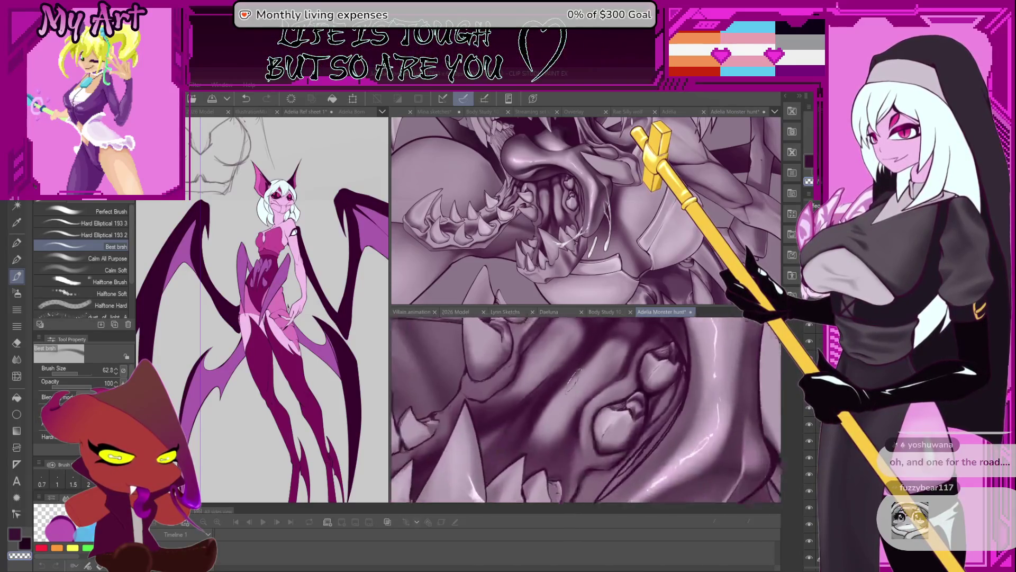
{"action": "left_click_drag", "start_coordinate": [579, 386], "coordinate": [602, 396]}
{"action": "scroll", "coordinate": [608, 394], "scroll_direction": "up", "scroll_amount": 3}
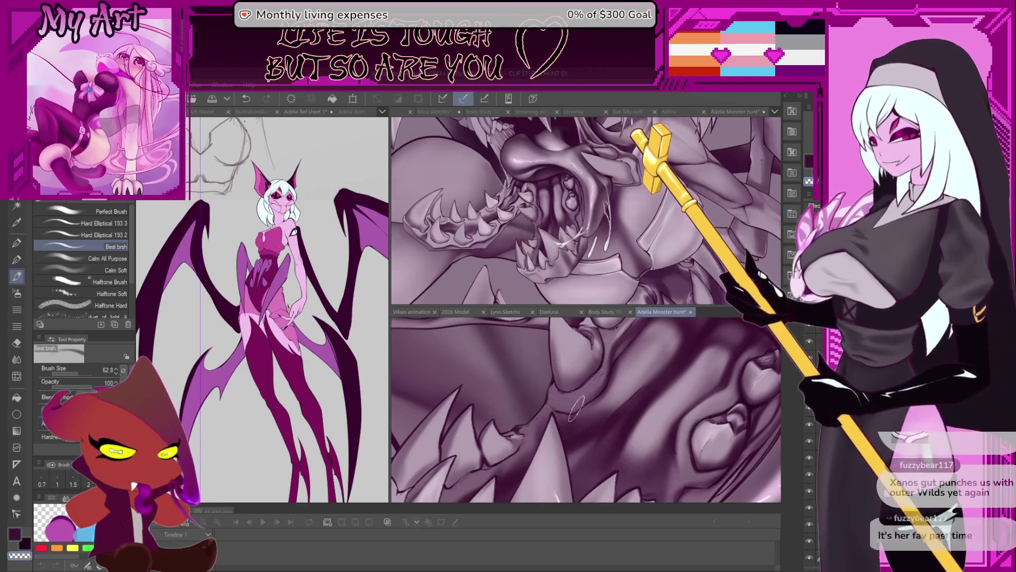
{"action": "left_click_drag", "start_coordinate": [561, 413], "coordinate": [617, 380]}
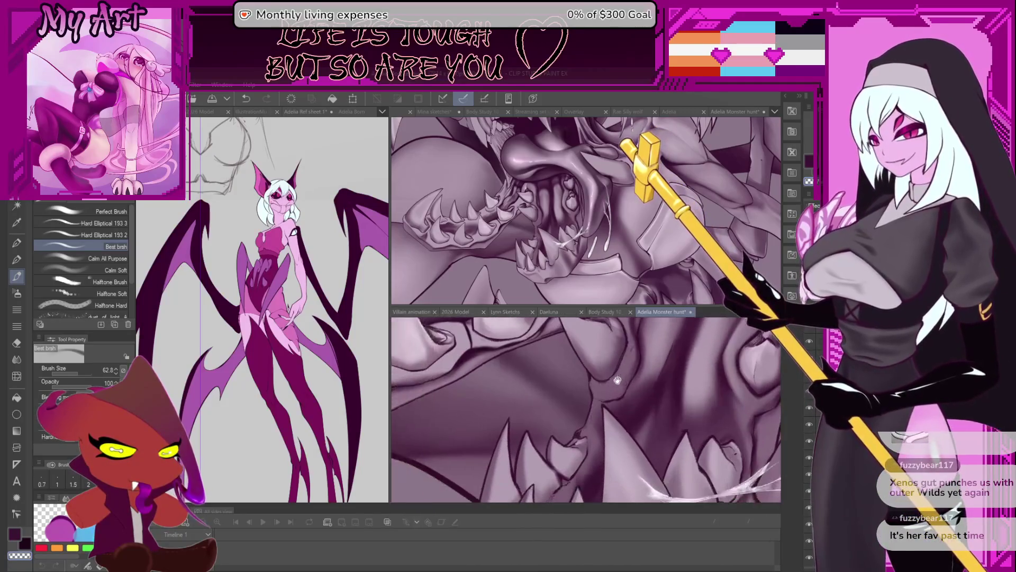
- Undo the last stroke, shrink the brush, and paint soft shading along the tooth base
{"action": "scroll", "coordinate": [601, 391], "scroll_direction": "up", "scroll_amount": 5}
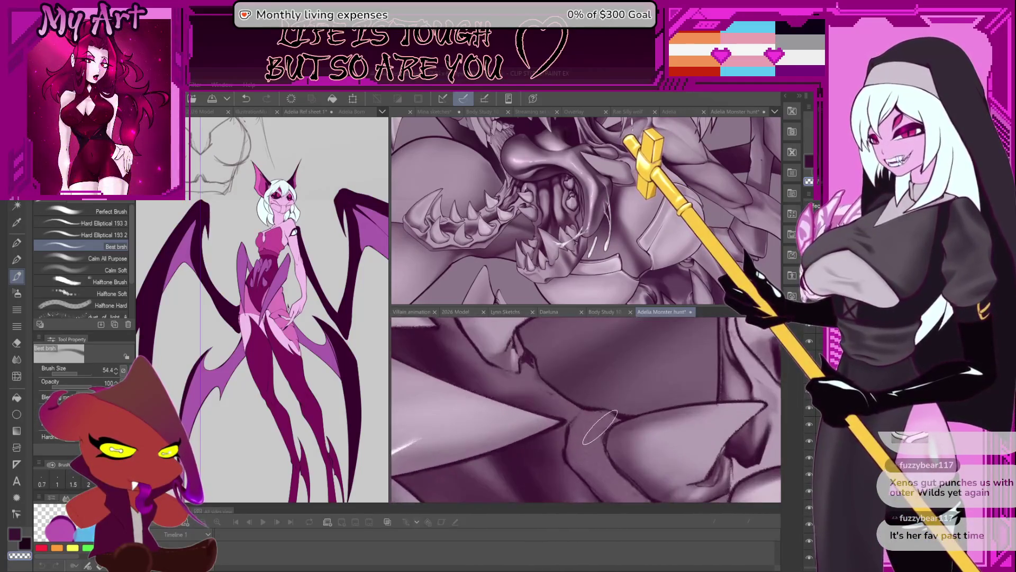
{"action": "key", "text": "ctrl+z"}
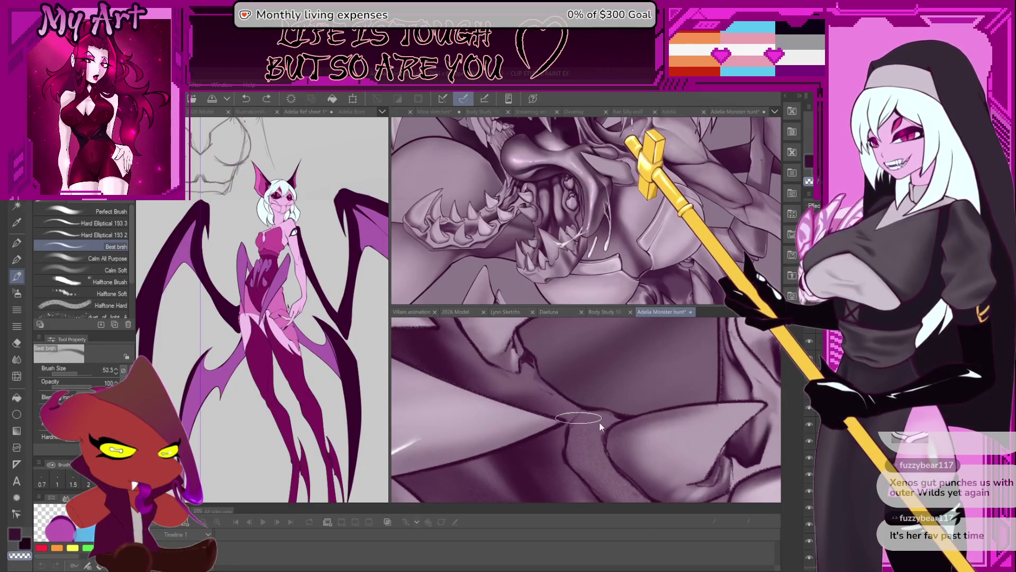
{"action": "key", "text": "bracketleft"}
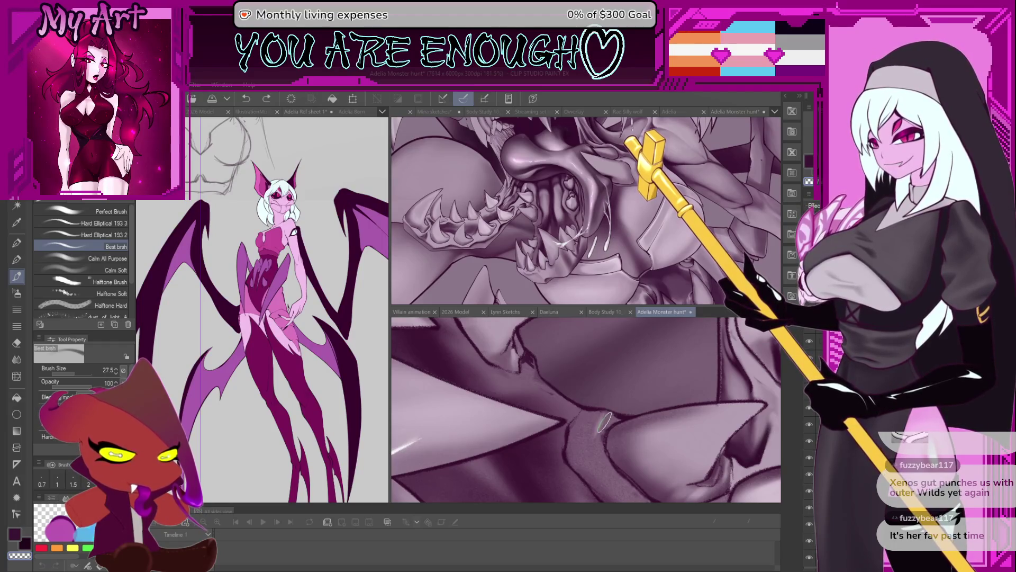
{"action": "left_click_drag", "start_coordinate": [603, 420], "coordinate": [597, 437]}
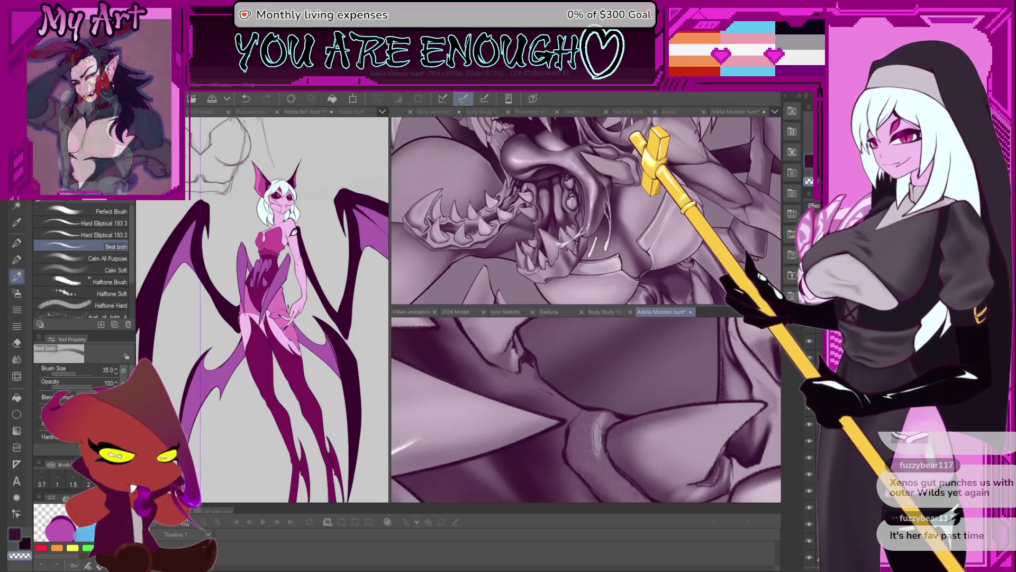
{"action": "scroll", "coordinate": [596, 455], "scroll_direction": "up", "scroll_amount": 3}
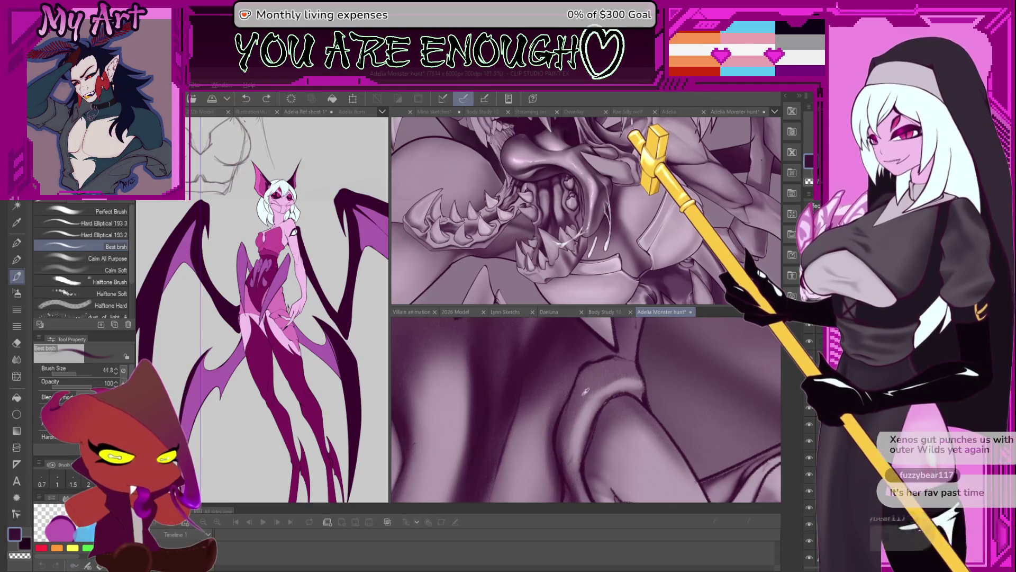
- Sample a lighter mauve from the painting and rotate the view to show the teeth
{"action": "left_click", "coordinate": [579, 442], "text": "alt"}
{"action": "mouse_move", "coordinate": [581, 446]}
{"action": "left_mouse_down"}
{"action": "mouse_move", "coordinate": [576, 433]}
{"action": "mouse_move", "coordinate": [561, 437]}
{"action": "left_mouse_up"}
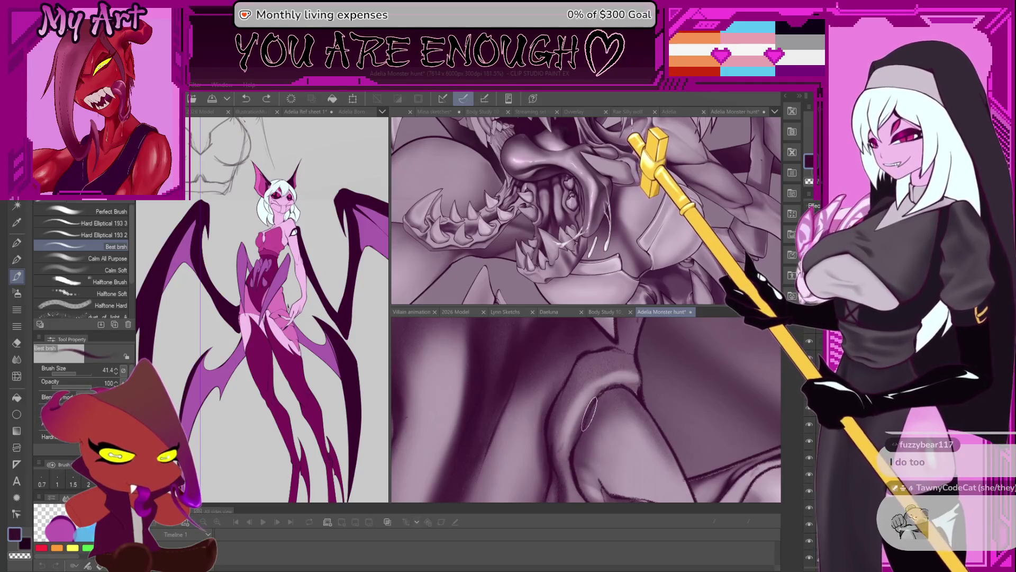
{"action": "mouse_move", "coordinate": [614, 398]}
{"action": "left_mouse_down"}
{"action": "mouse_move", "coordinate": [516, 371]}
{"action": "mouse_move", "coordinate": [507, 432]}
{"action": "mouse_move", "coordinate": [556, 403]}
{"action": "mouse_move", "coordinate": [583, 415]}
{"action": "left_mouse_up"}
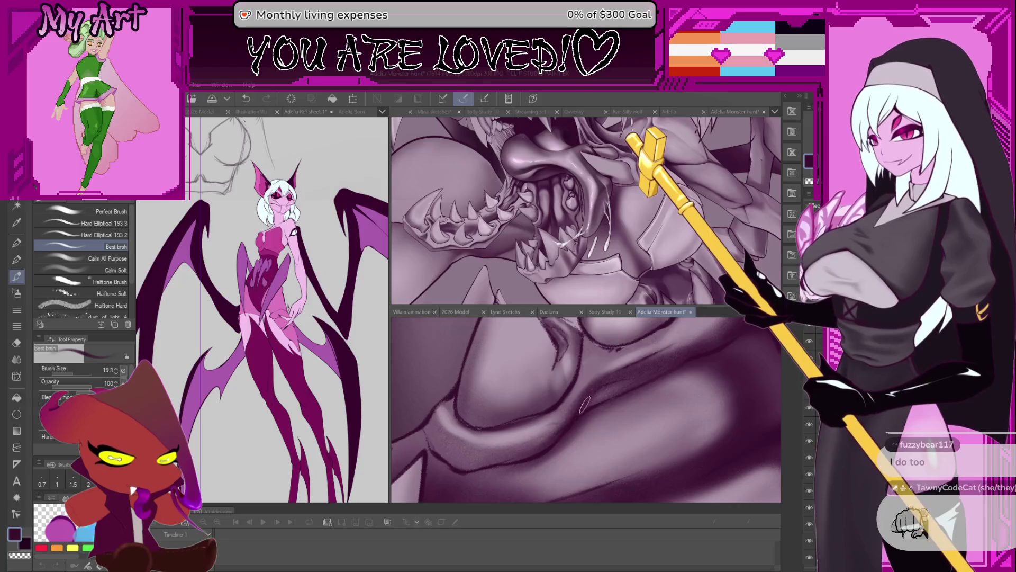
{"action": "left_click_drag", "start_coordinate": [607, 386], "coordinate": [595, 404]}
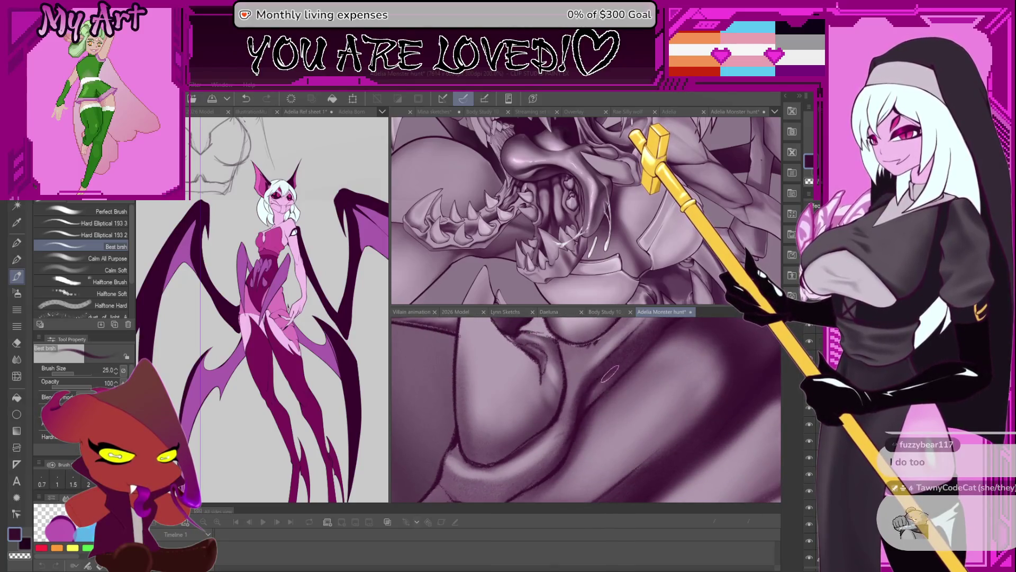
{"action": "mouse_move", "coordinate": [628, 361]}
{"action": "left_mouse_down"}
{"action": "mouse_move", "coordinate": [603, 381]}
{"action": "mouse_move", "coordinate": [578, 353]}
{"action": "mouse_move", "coordinate": [610, 421]}
{"action": "left_mouse_up"}
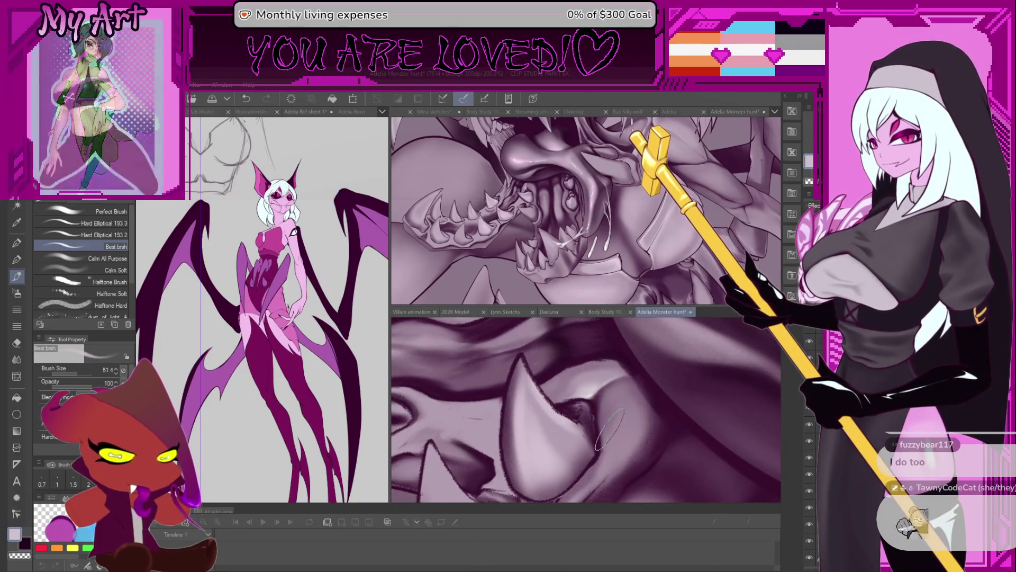
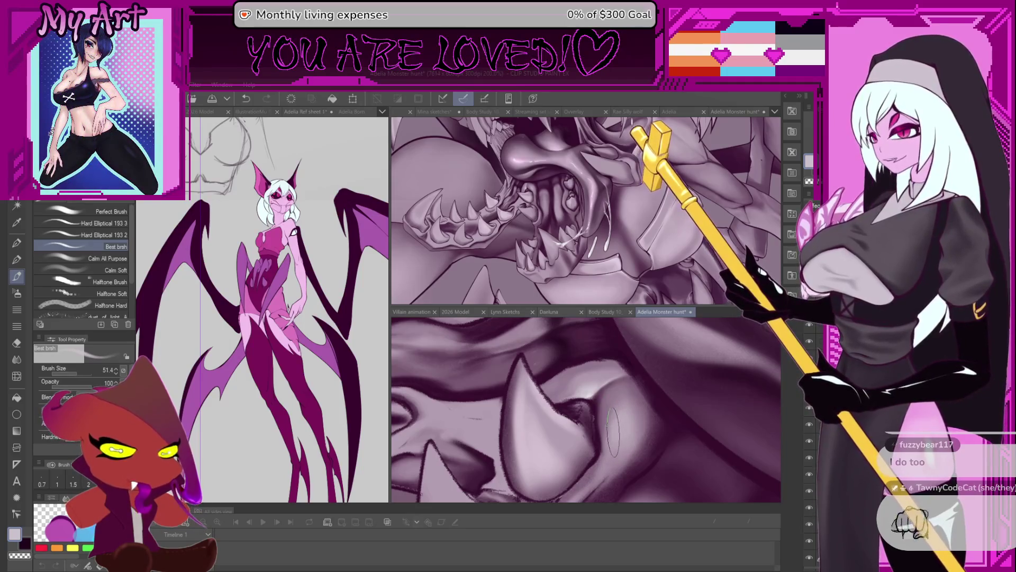
- Undo the last two strokes on the lower jaw
{"action": "mouse_move", "coordinate": [613, 415]}
{"action": "left_mouse_down"}
{"action": "mouse_move", "coordinate": [671, 398]}
{"action": "mouse_move", "coordinate": [663, 422]}
{"action": "left_mouse_up"}
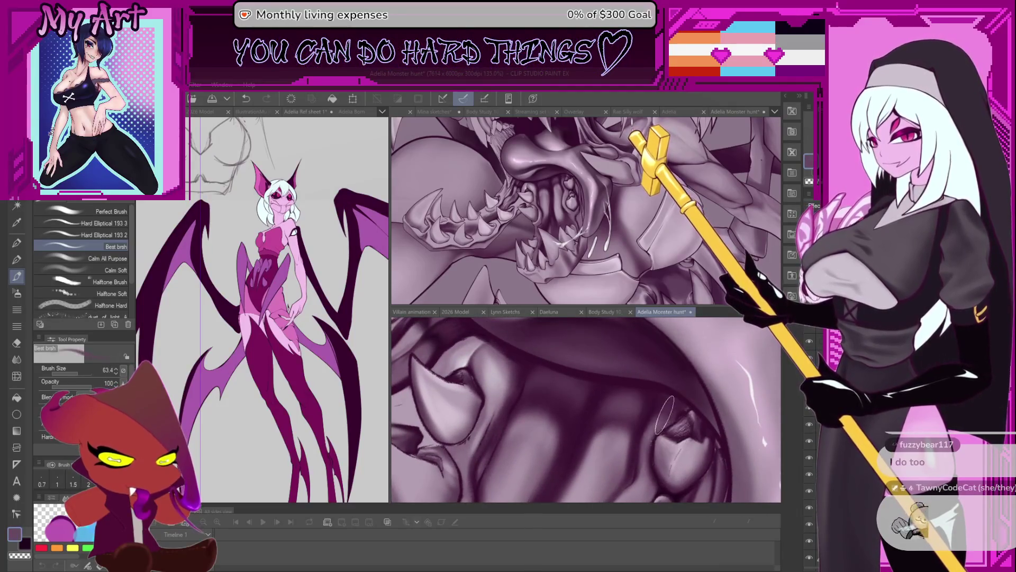
{"action": "scroll", "coordinate": [675, 413], "scroll_direction": "up", "scroll_amount": 2}
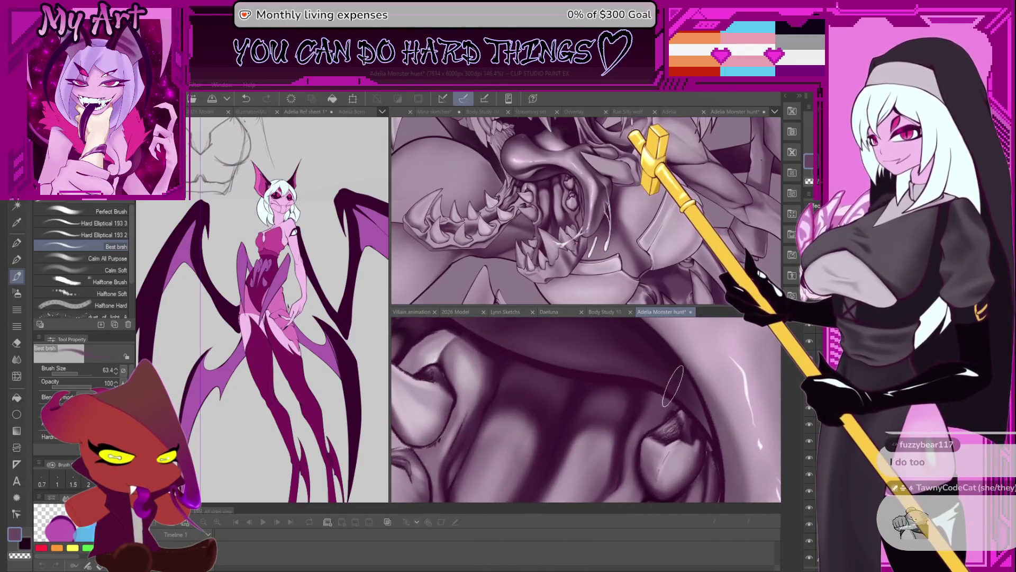
{"action": "scroll", "coordinate": [662, 407], "scroll_direction": "down", "scroll_amount": 3}
{"action": "scroll", "coordinate": [694, 422], "scroll_direction": "up", "scroll_amount": 3}
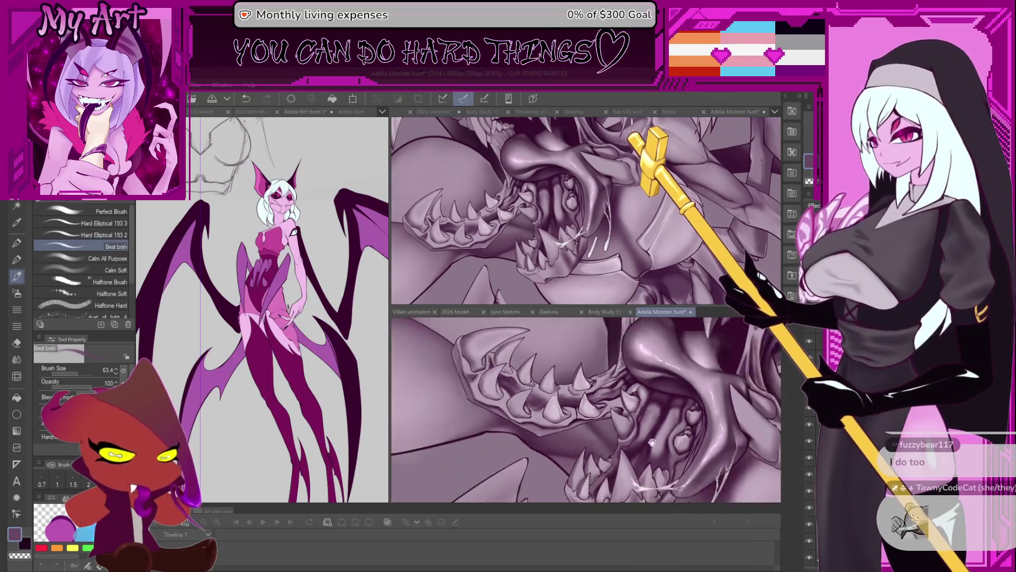
{"action": "scroll", "coordinate": [628, 398], "scroll_direction": "up", "scroll_amount": 4}
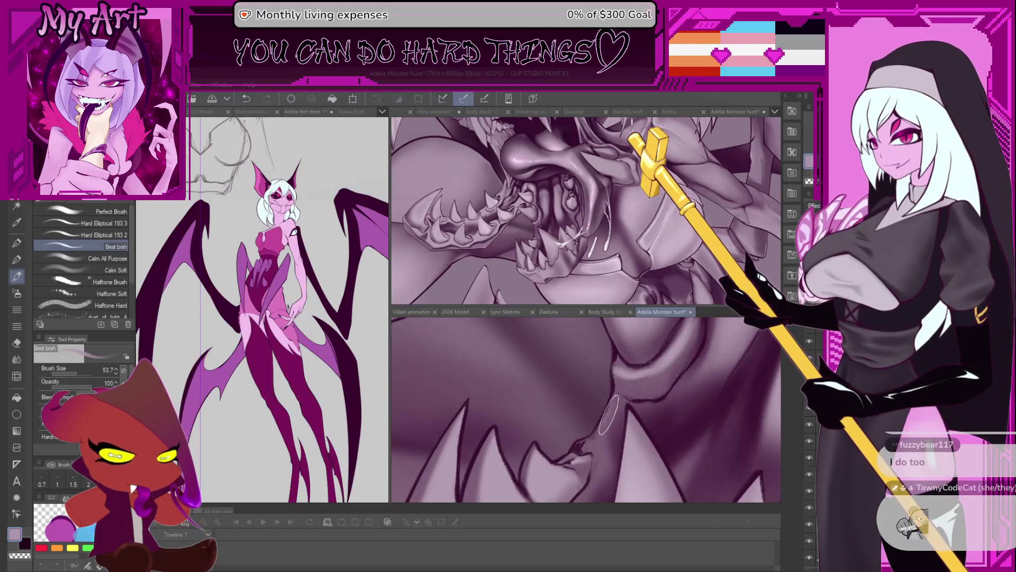
{"action": "key", "text": "ctrl+z"}
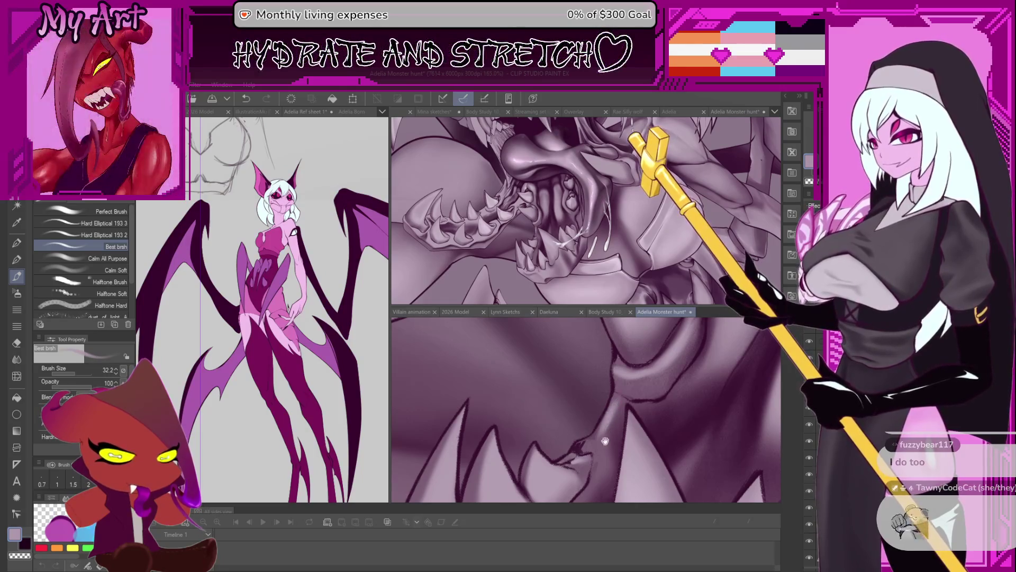
{"action": "left_click_drag", "start_coordinate": [610, 422], "coordinate": [628, 379]}
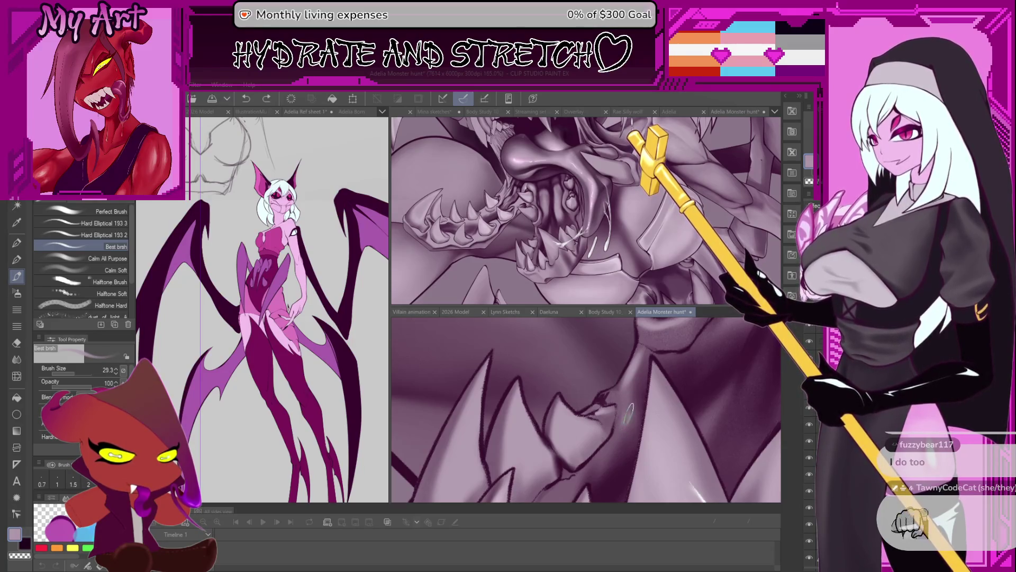
{"action": "key", "text": "ctrl+z"}
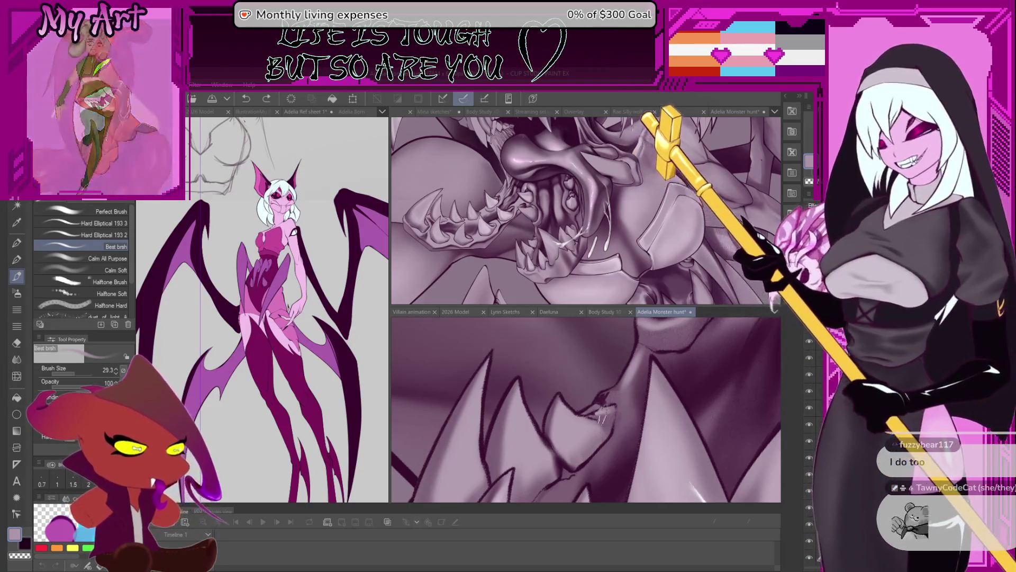
- Spray a soft, light airbrush glow onto the jaw fold
{"action": "key", "text": "b"}
{"action": "mouse_move", "coordinate": [629, 411]}
{"action": "left_mouse_down"}
{"action": "mouse_move", "coordinate": [624, 424]}
{"action": "mouse_move", "coordinate": [614, 419]}
{"action": "mouse_move", "coordinate": [620, 405]}
{"action": "mouse_move", "coordinate": [583, 389]}
{"action": "mouse_move", "coordinate": [596, 386]}
{"action": "left_mouse_up"}
{"action": "scroll", "coordinate": [591, 391], "scroll_direction": "up", "scroll_amount": 1}
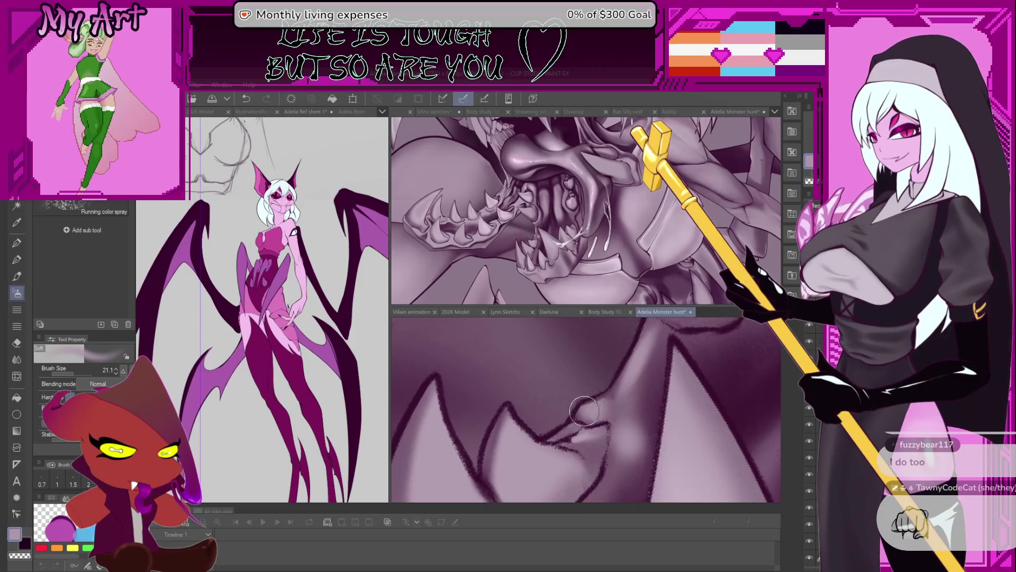
- Return to the brush, sample the light mauve and make the brush slightly larger
{"action": "key", "text": "b"}
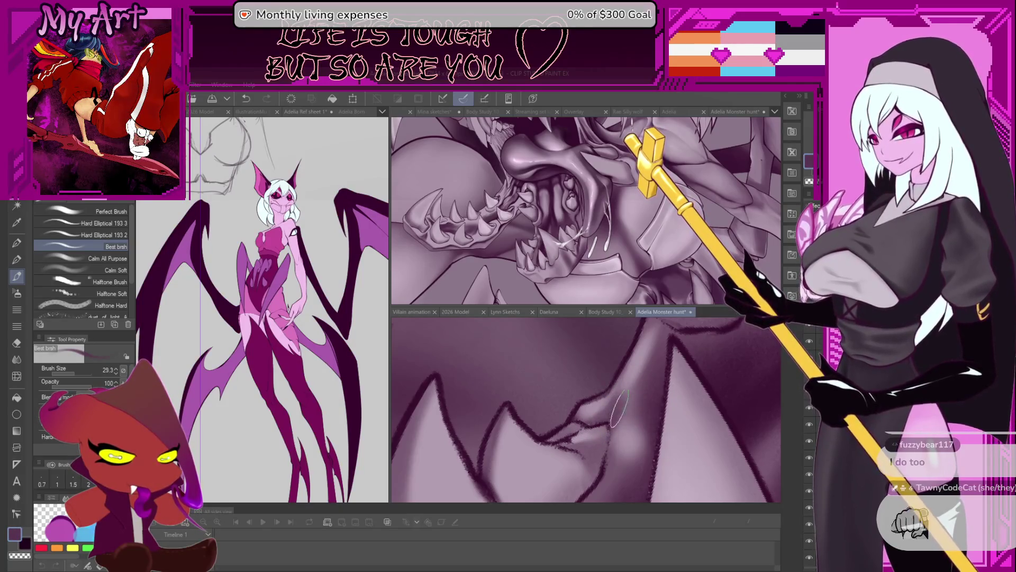
{"action": "mouse_move", "coordinate": [614, 444]}
{"action": "left_mouse_down"}
{"action": "mouse_move", "coordinate": [616, 383]}
{"action": "mouse_move", "coordinate": [615, 451]}
{"action": "left_mouse_up"}
{"action": "left_click", "coordinate": [630, 357], "text": "alt"}
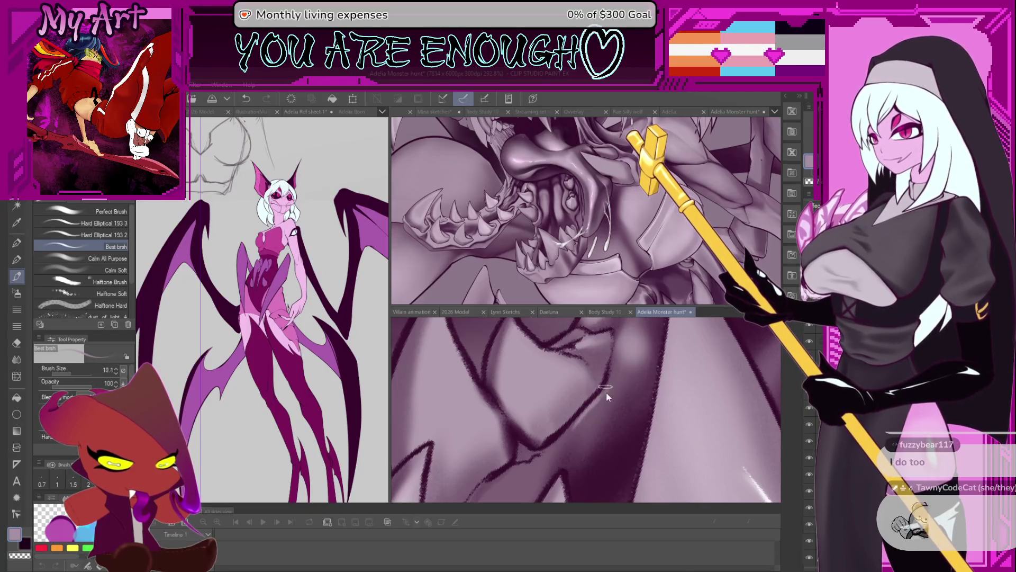
{"action": "left_click_drag", "start_coordinate": [605, 392], "coordinate": [577, 429]}
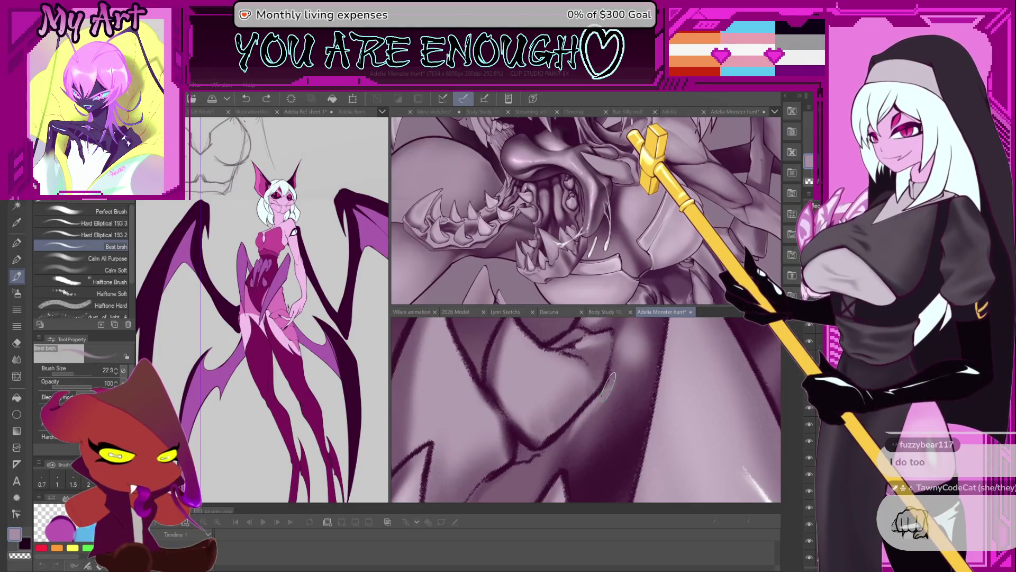
{"action": "left_click_drag", "start_coordinate": [561, 437], "coordinate": [602, 398]}
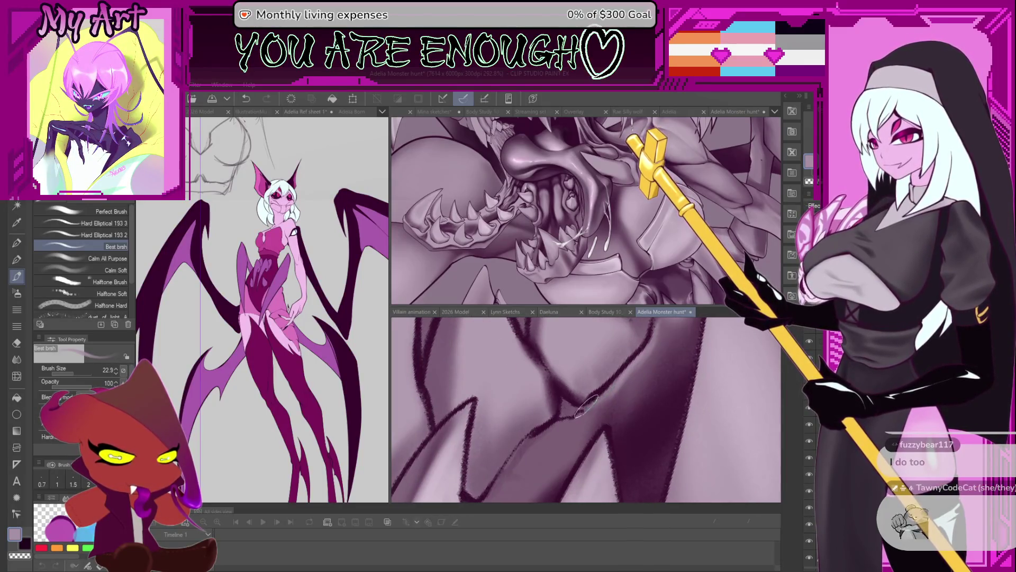
{"action": "left_click_drag", "start_coordinate": [511, 471], "coordinate": [535, 443]}
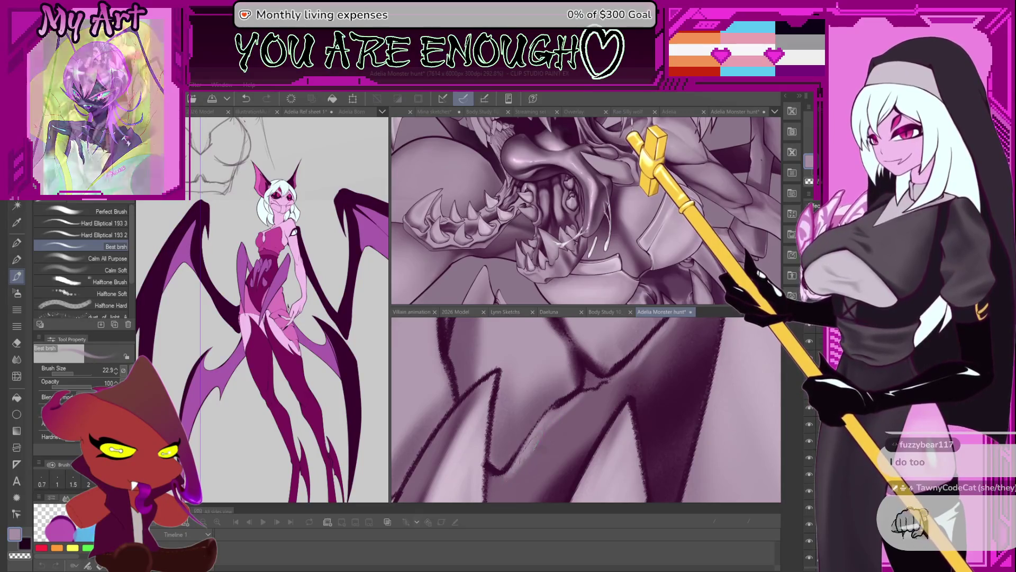
- Sample the dark purple outline colour and shrink the brush for fine accents
{"action": "left_click_drag", "start_coordinate": [531, 443], "coordinate": [583, 434]}
{"action": "left_click", "coordinate": [639, 443], "text": "alt"}
{"action": "key", "text": "bracketleft"}
{"action": "key", "text": "bracketleft"}
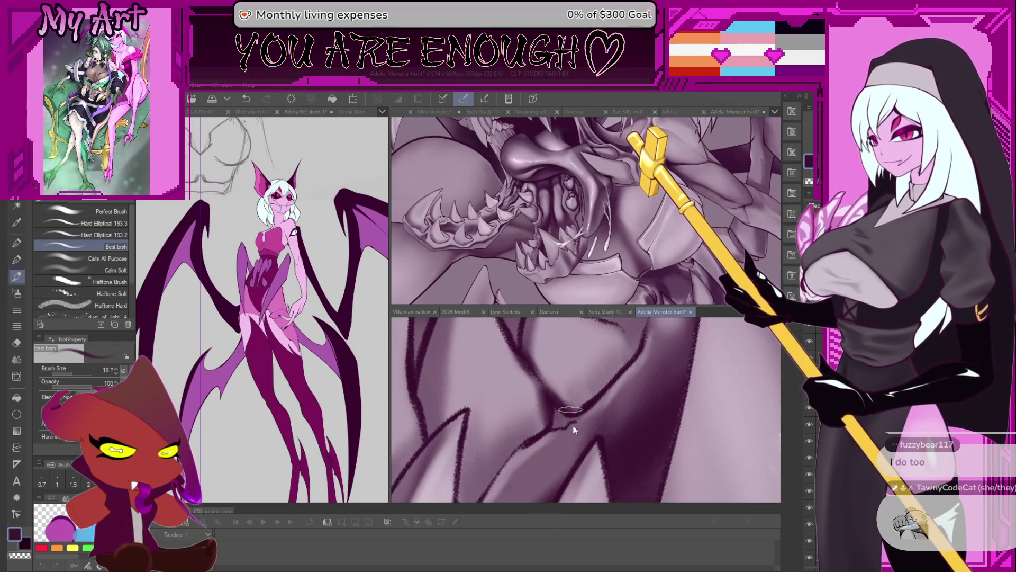
{"action": "scroll", "coordinate": [573, 426], "scroll_direction": "up", "scroll_amount": 3}
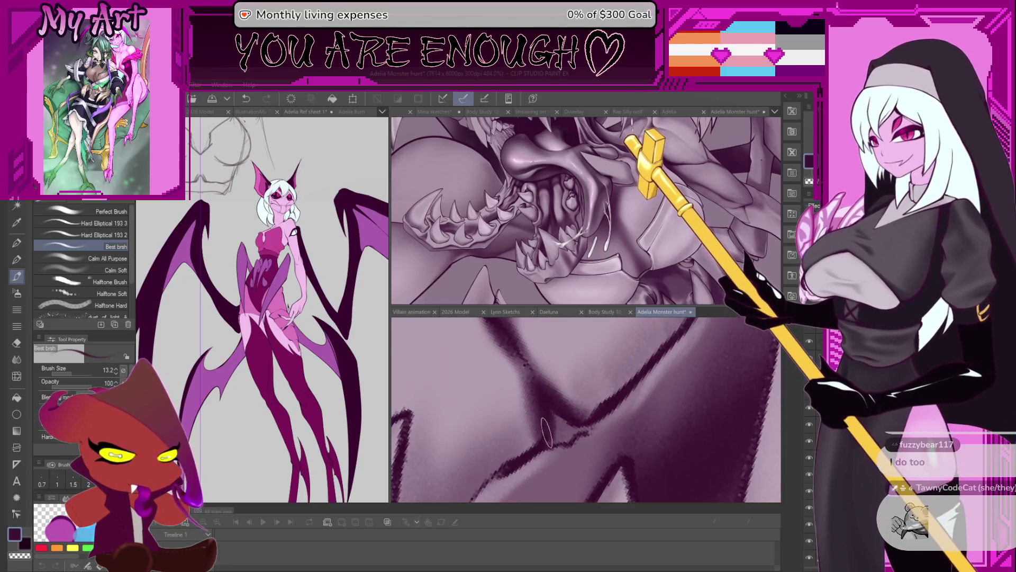
{"action": "scroll", "coordinate": [593, 403], "scroll_direction": "down", "scroll_amount": 5}
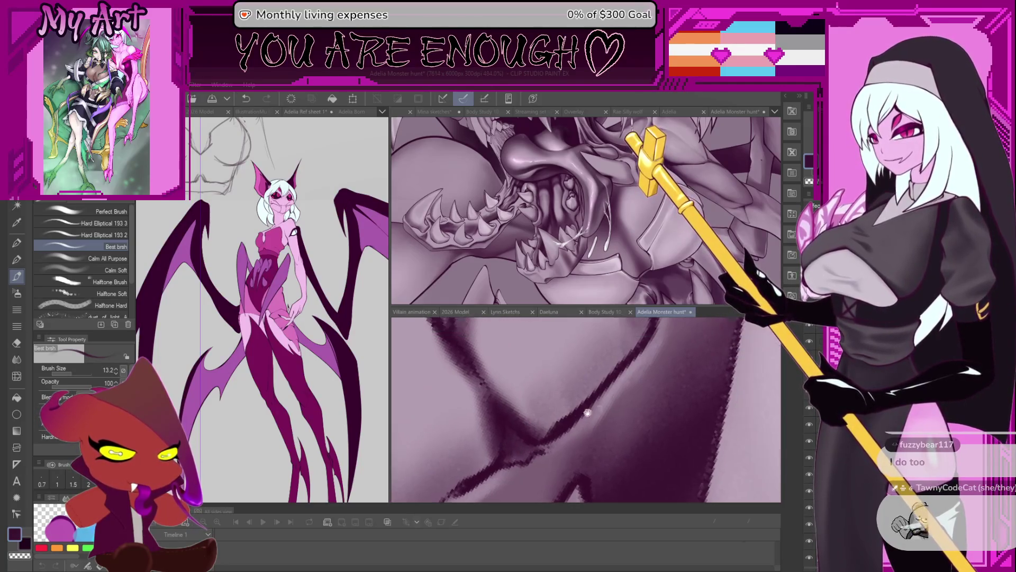
{"action": "scroll", "coordinate": [607, 382], "scroll_direction": "down", "scroll_amount": 2}
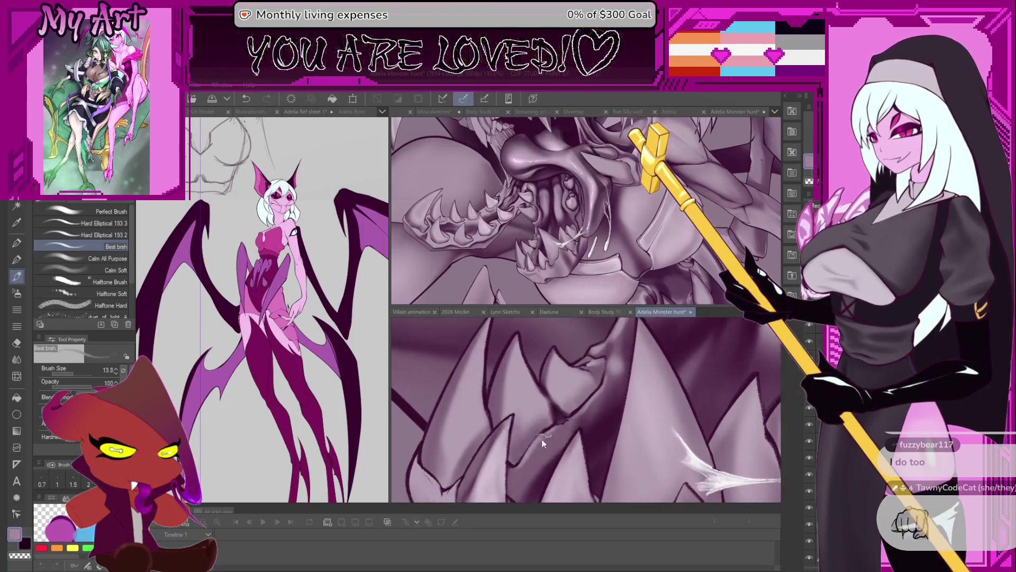
{"action": "scroll", "coordinate": [539, 434], "scroll_direction": "up", "scroll_amount": 3}
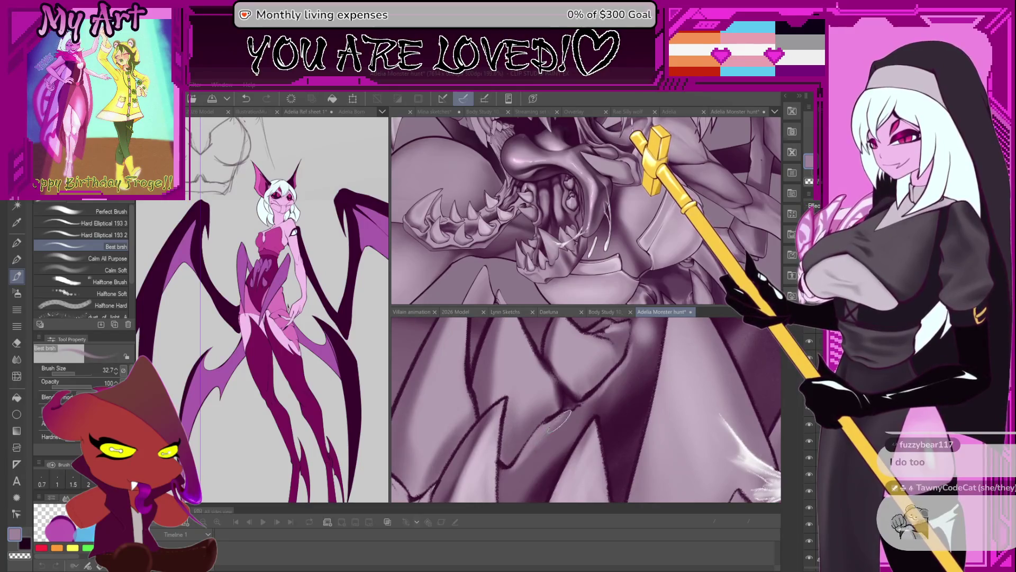
{"action": "scroll", "coordinate": [602, 388], "scroll_direction": "up", "scroll_amount": 4}
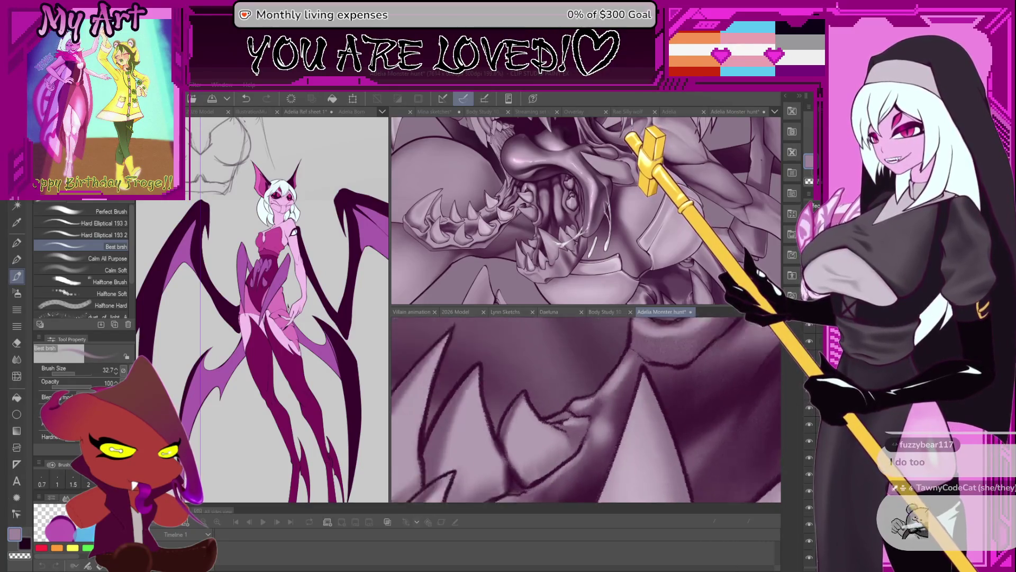
{"action": "left_click_drag", "start_coordinate": [541, 421], "coordinate": [564, 400]}
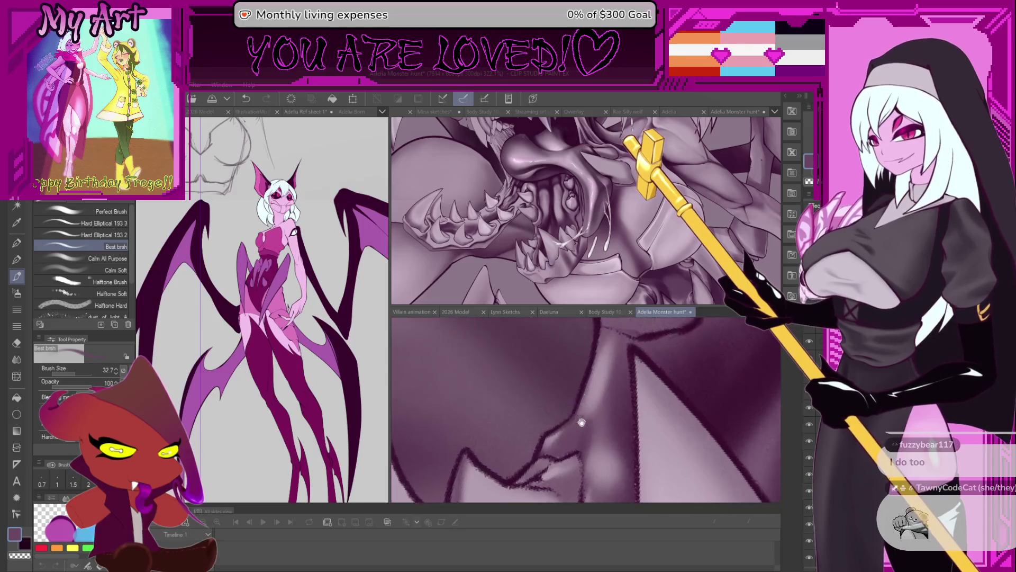
{"action": "scroll", "coordinate": [603, 385], "scroll_direction": "down", "scroll_amount": 5}
{"action": "scroll", "coordinate": [592, 429], "scroll_direction": "up", "scroll_amount": 3}
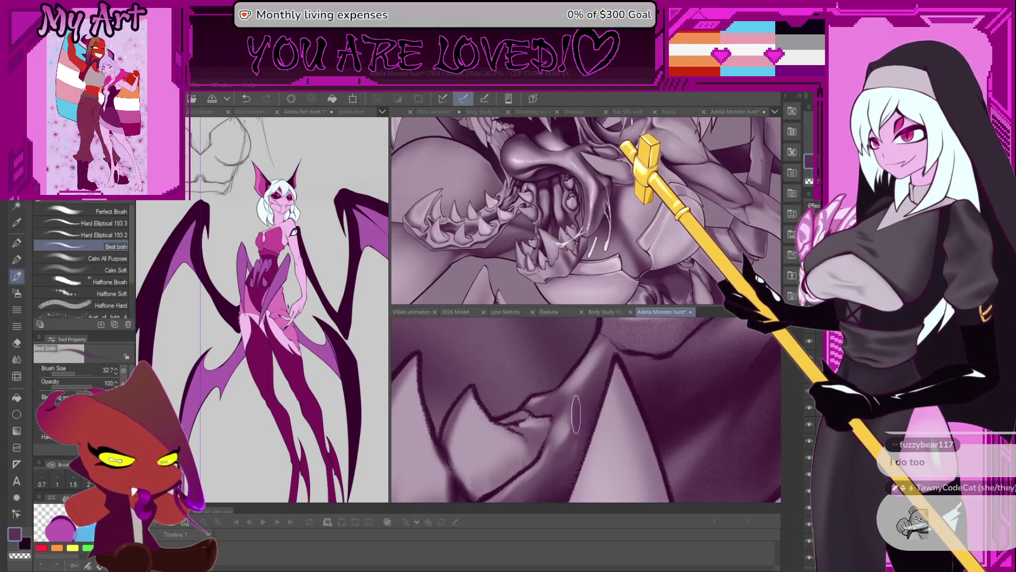
{"action": "scroll", "coordinate": [577, 447], "scroll_direction": "down", "scroll_amount": 5}
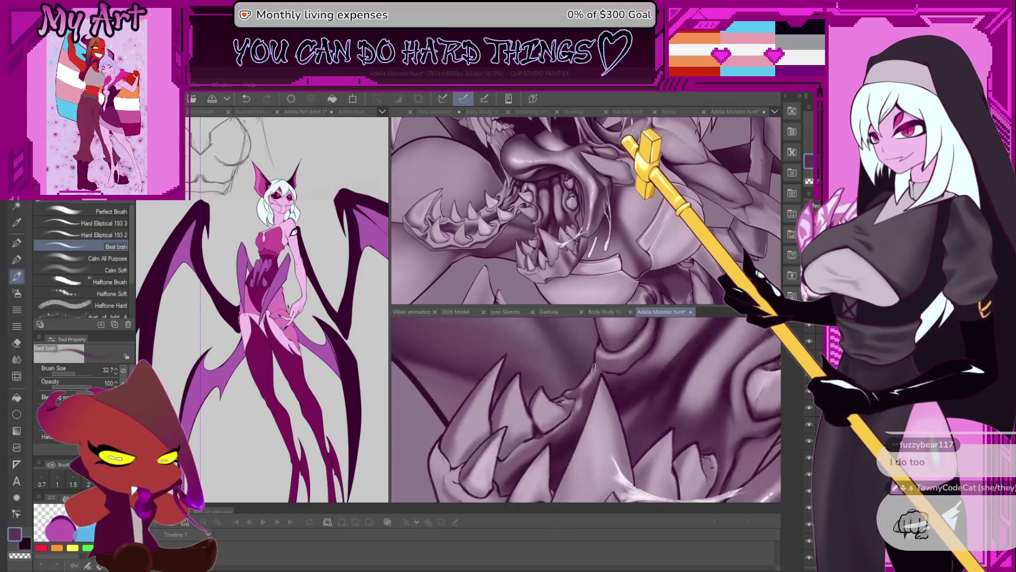
- Zoom and rotate the view so the curved jaw band runs vertically
{"action": "scroll", "coordinate": [583, 423], "scroll_direction": "down", "scroll_amount": 2}
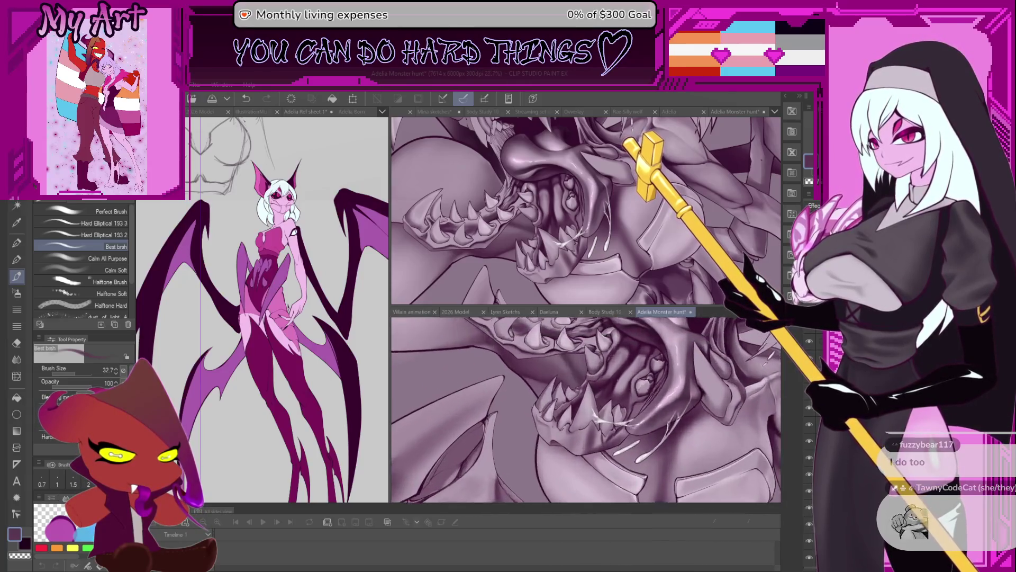
{"action": "scroll", "coordinate": [606, 395], "scroll_direction": "up", "scroll_amount": 4}
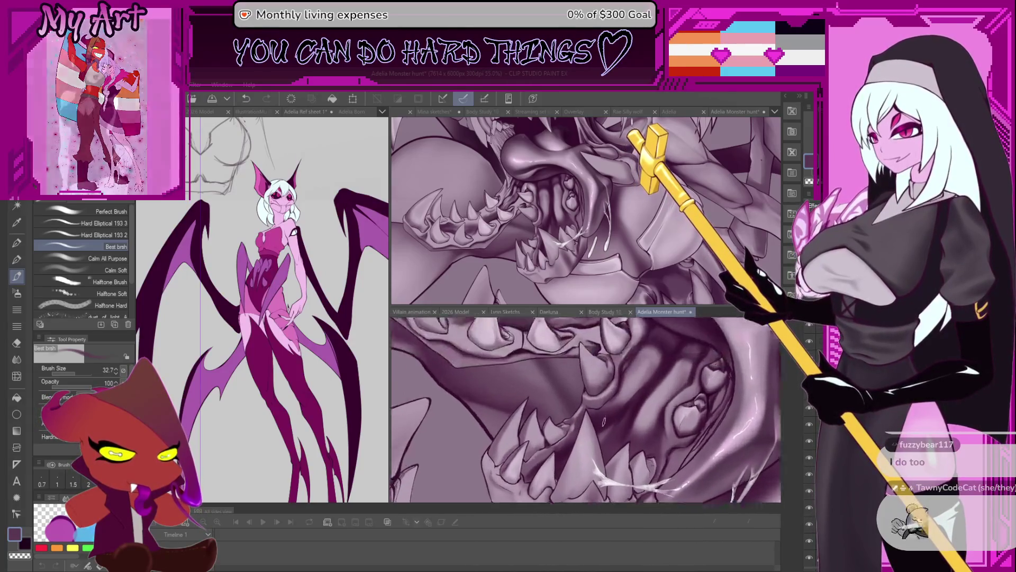
{"action": "left_click_drag", "start_coordinate": [606, 395], "coordinate": [605, 416]}
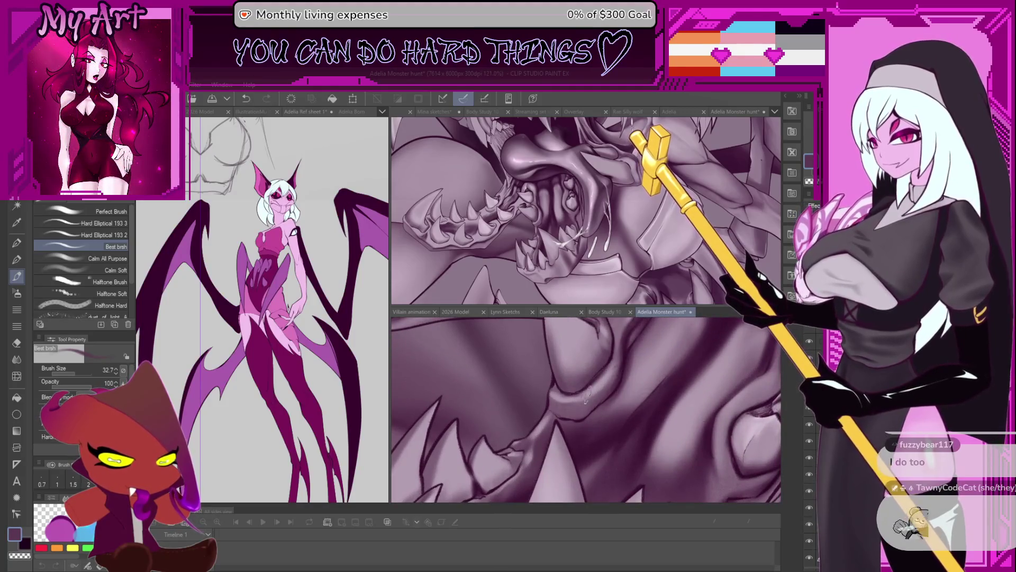
{"action": "scroll", "coordinate": [614, 407], "scroll_direction": "up", "scroll_amount": 4}
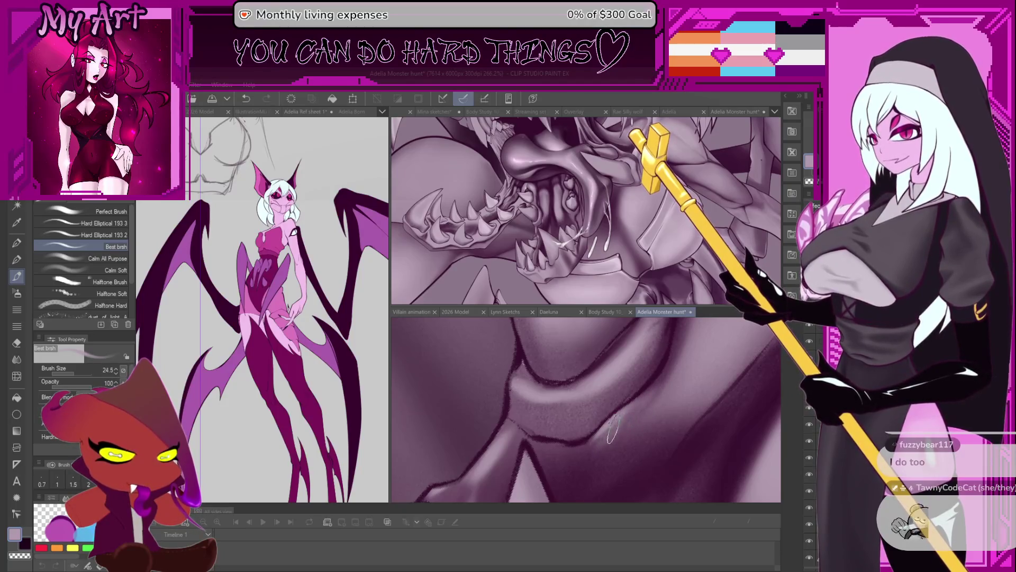
{"action": "left_click_drag", "start_coordinate": [551, 439], "coordinate": [588, 463]}
{"action": "scroll", "coordinate": [615, 443], "scroll_direction": "down", "scroll_amount": 5}
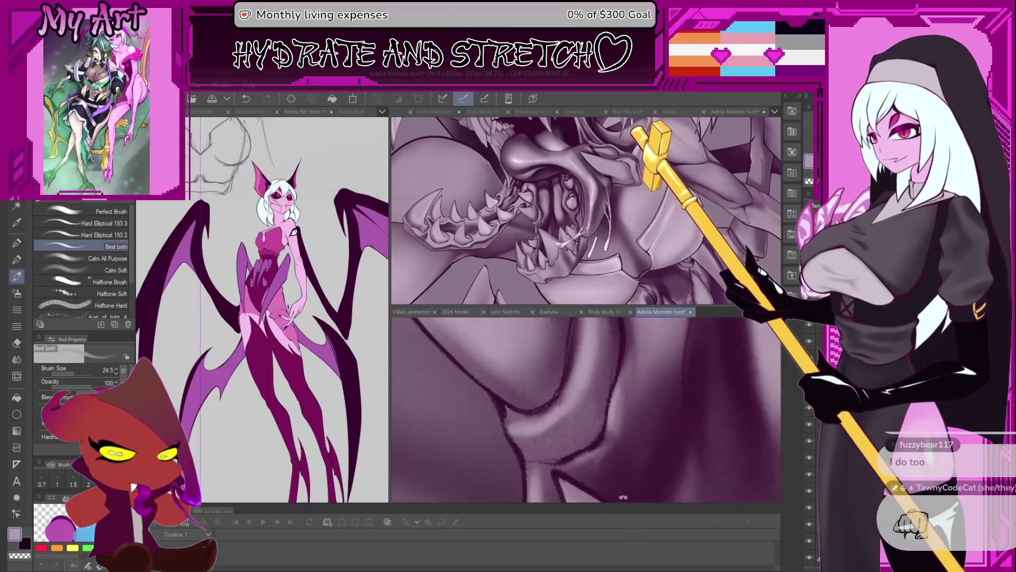
{"action": "scroll", "coordinate": [569, 432], "scroll_direction": "down", "scroll_amount": 4}
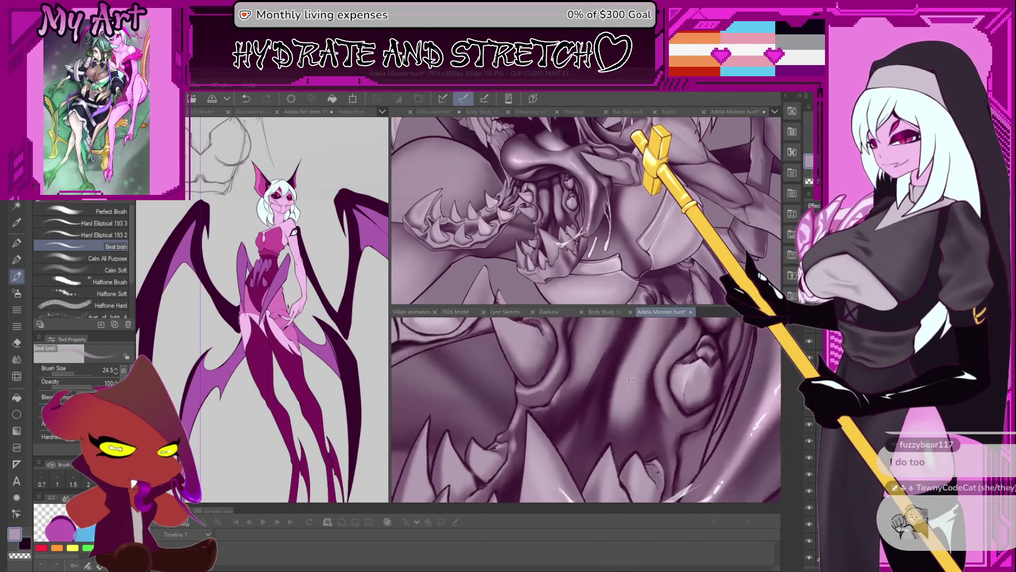
{"action": "scroll", "coordinate": [616, 461], "scroll_direction": "up", "scroll_amount": 5}
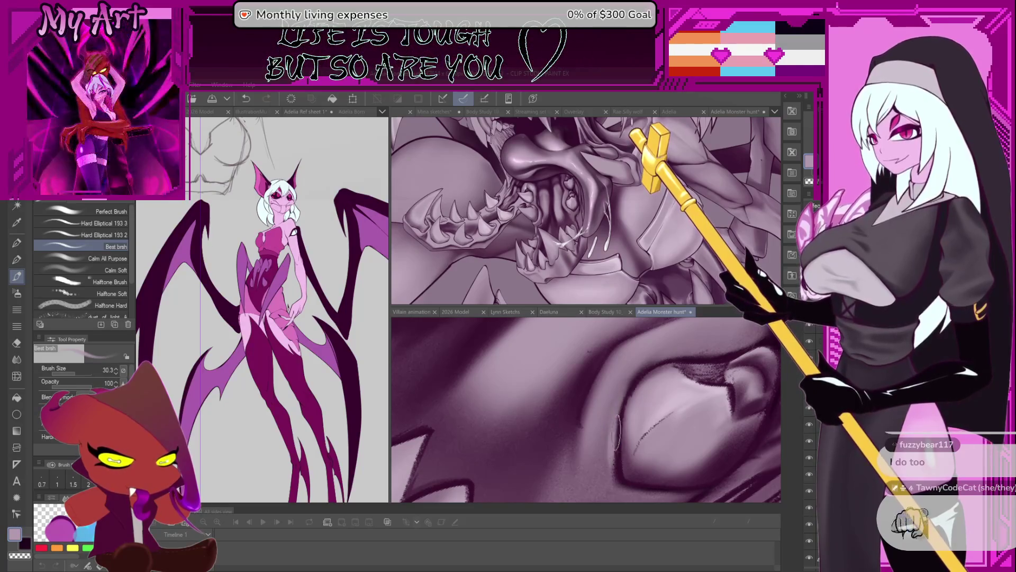
{"action": "scroll", "coordinate": [625, 390], "scroll_direction": "down", "scroll_amount": 5}
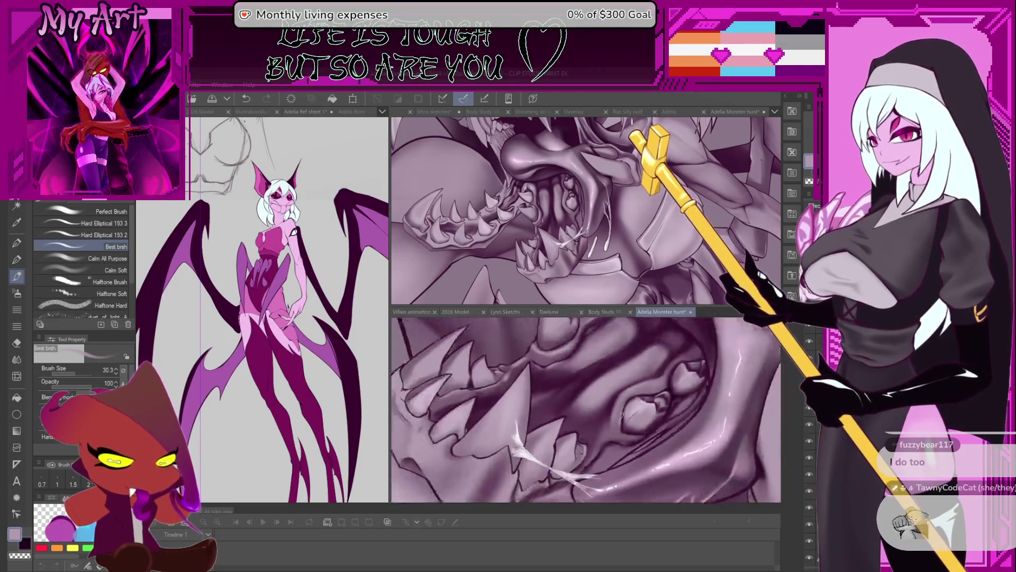
- Pan across the whole mouth to inspect the row of teeth
{"action": "left_click_drag", "start_coordinate": [625, 394], "coordinate": [631, 418]}
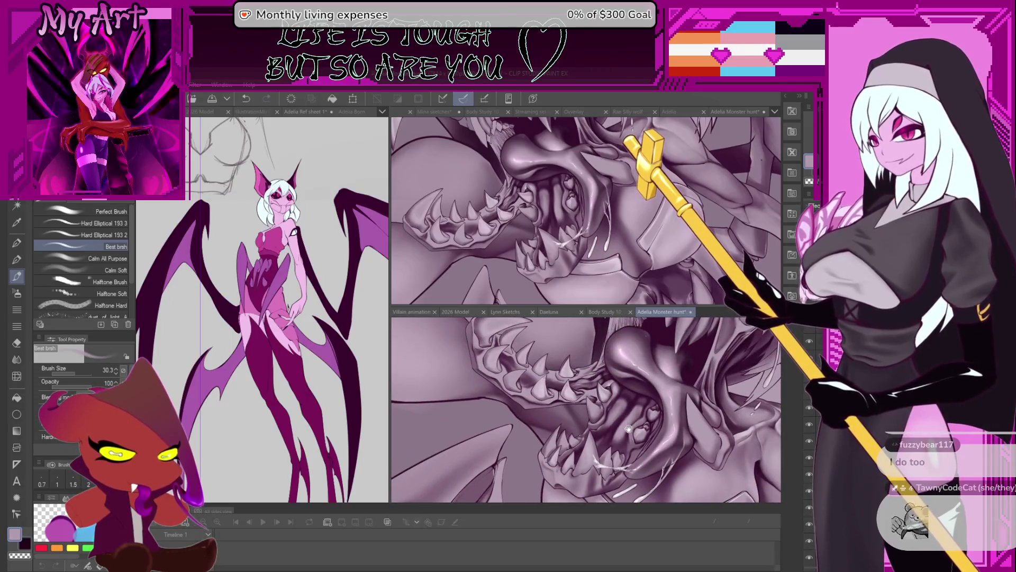
{"action": "scroll", "coordinate": [630, 426], "scroll_direction": "up", "scroll_amount": 5}
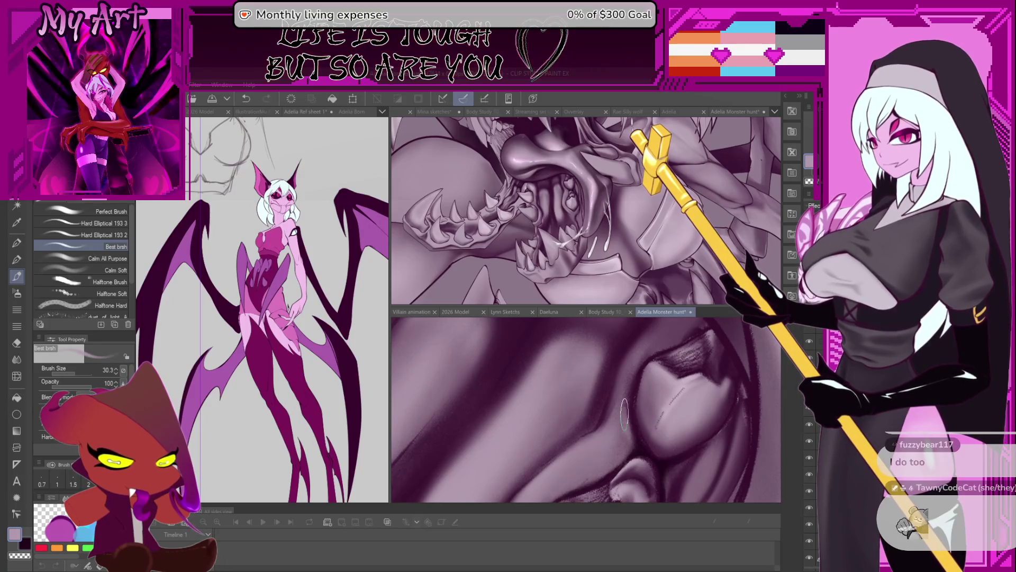
{"action": "scroll", "coordinate": [624, 434], "scroll_direction": "down", "scroll_amount": 3}
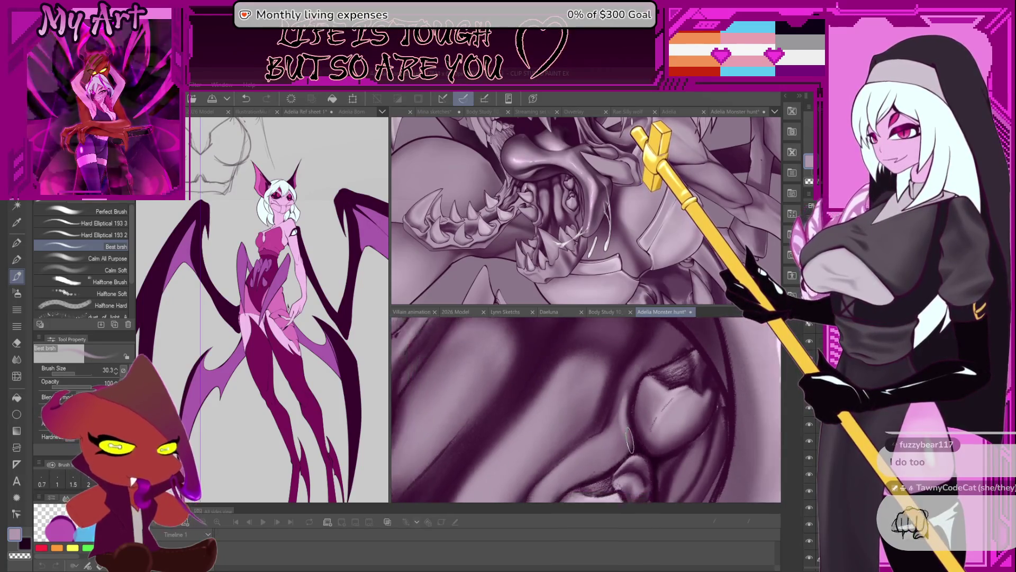
{"action": "mouse_move", "coordinate": [638, 392]}
{"action": "left_mouse_down"}
{"action": "mouse_move", "coordinate": [629, 341]}
{"action": "mouse_move", "coordinate": [579, 419]}
{"action": "mouse_move", "coordinate": [628, 385]}
{"action": "left_mouse_up"}
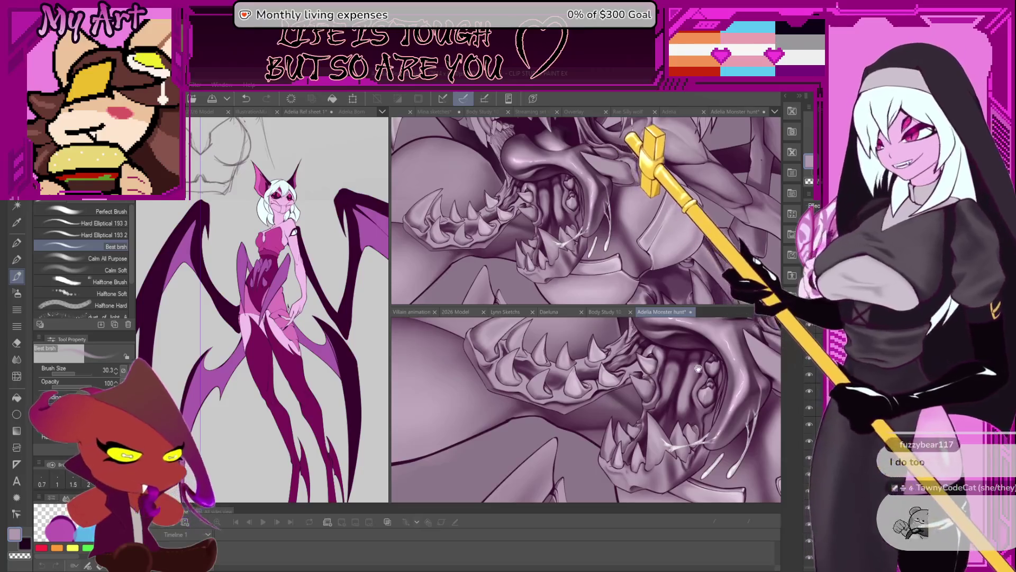
{"action": "left_click_drag", "start_coordinate": [619, 404], "coordinate": [685, 402]}
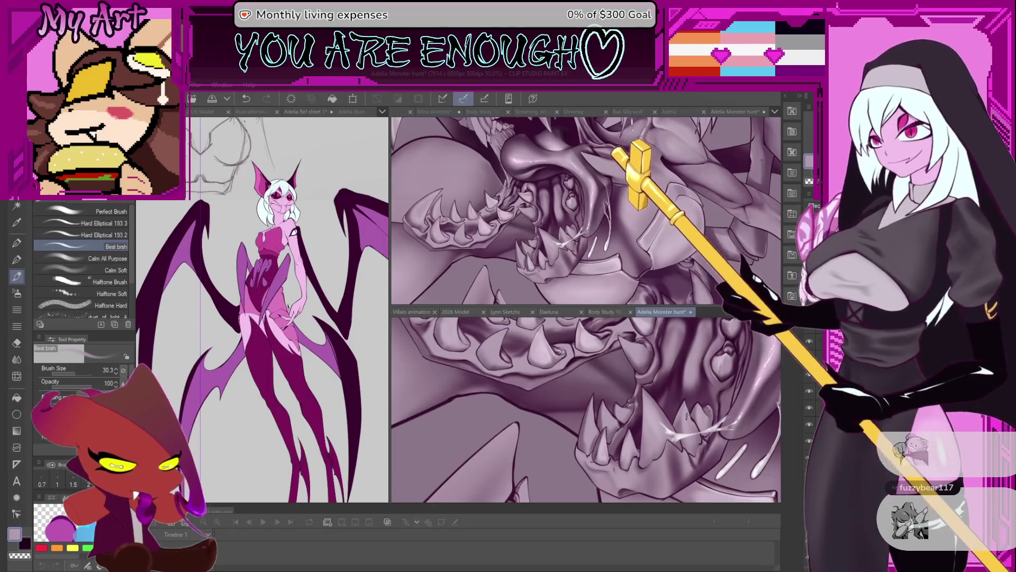
{"action": "left_click_drag", "start_coordinate": [619, 392], "coordinate": [619, 445]}
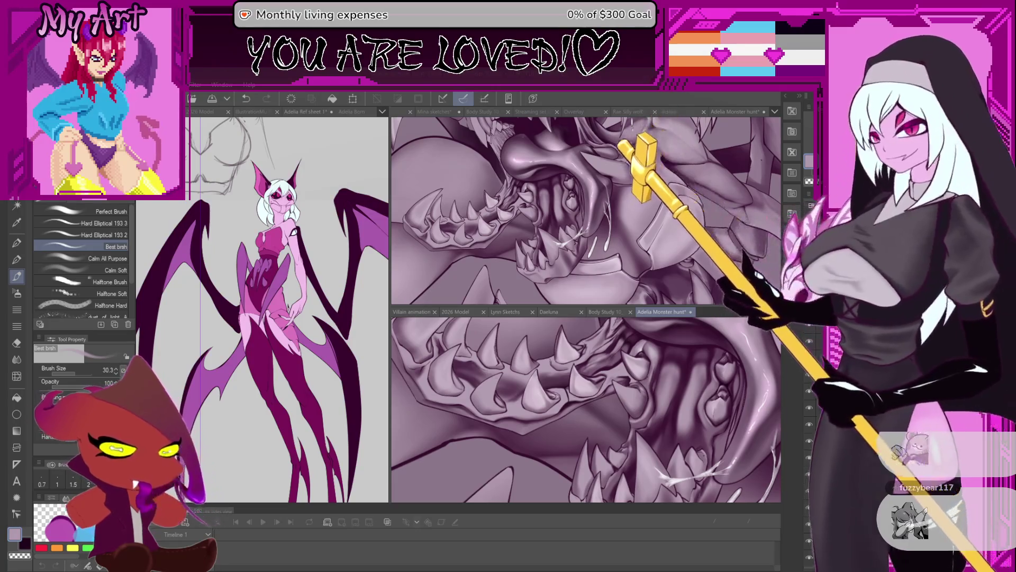
{"action": "scroll", "coordinate": [586, 408], "scroll_direction": "down", "scroll_amount": 2}
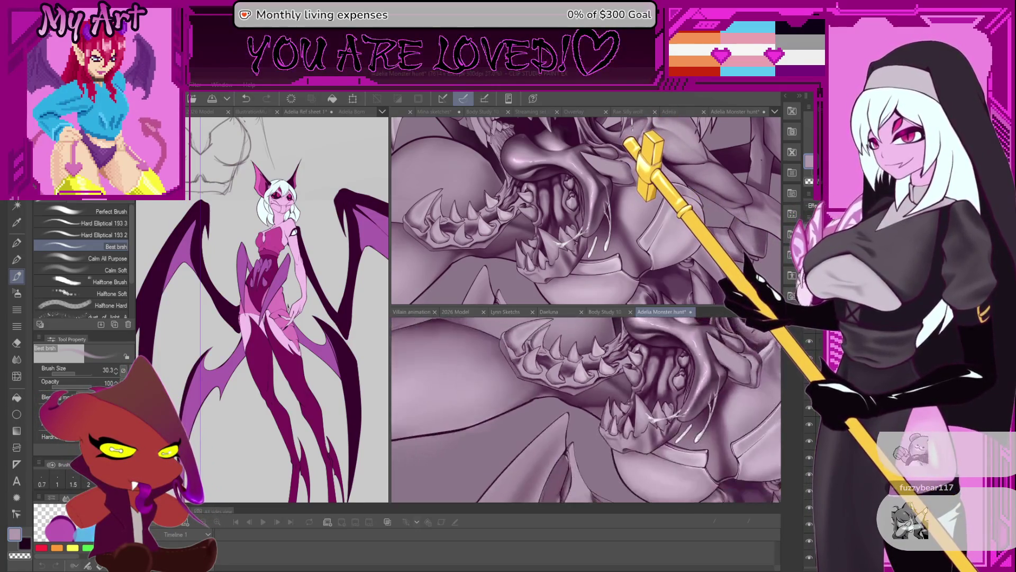
{"action": "scroll", "coordinate": [630, 368], "scroll_direction": "down", "scroll_amount": 4}
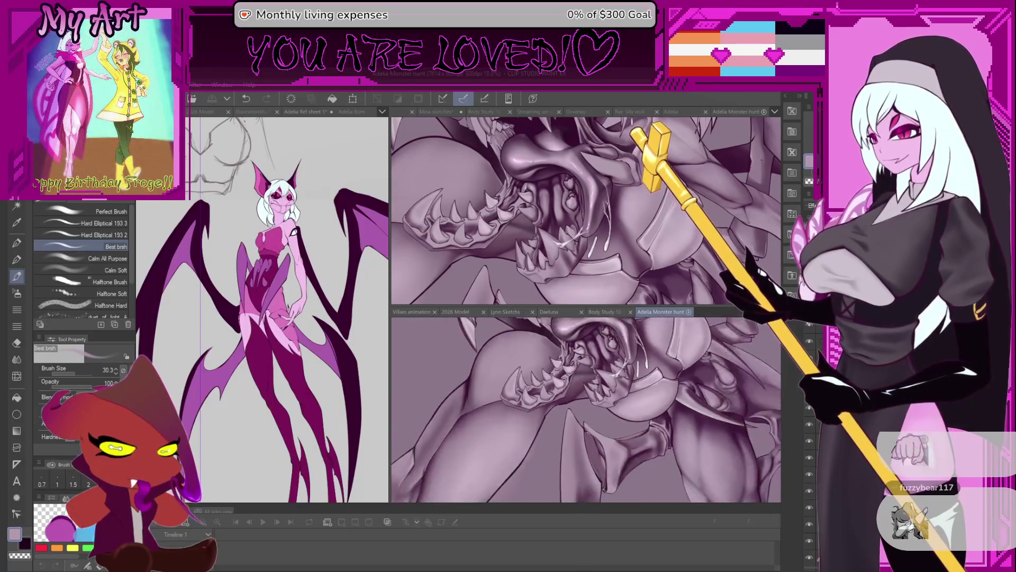
{"action": "scroll", "coordinate": [605, 433], "scroll_direction": "up", "scroll_amount": 2}
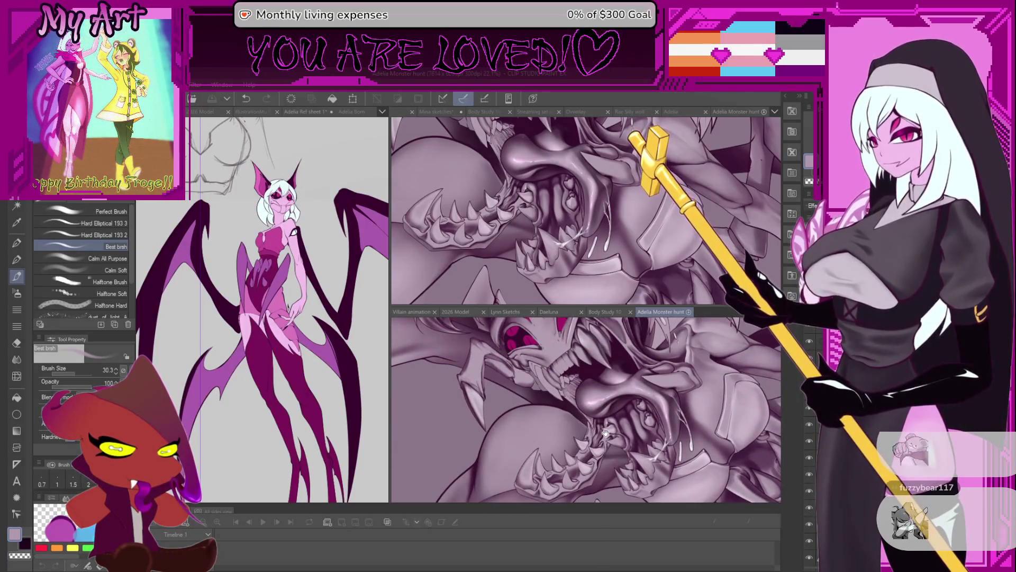
{"action": "left_click_drag", "start_coordinate": [605, 432], "coordinate": [633, 472]}
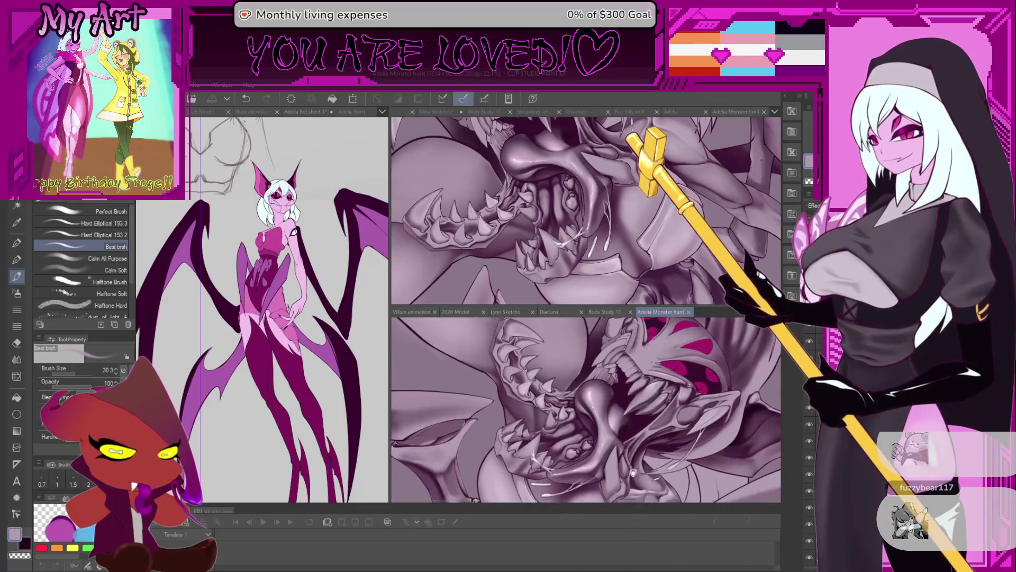
{"action": "scroll", "coordinate": [633, 472], "scroll_direction": "up", "scroll_amount": 5}
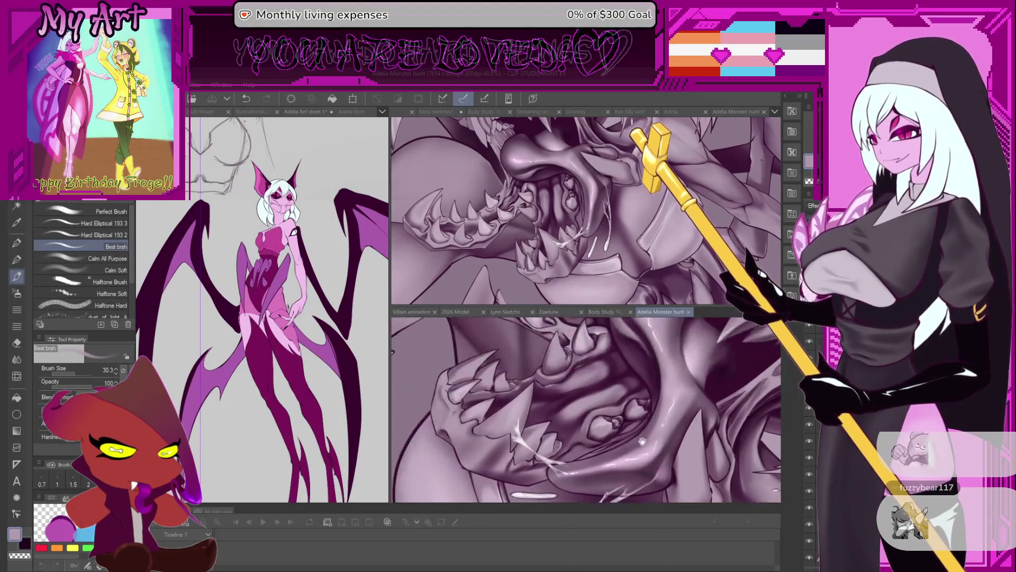
{"action": "scroll", "coordinate": [642, 441], "scroll_direction": "down", "scroll_amount": 5}
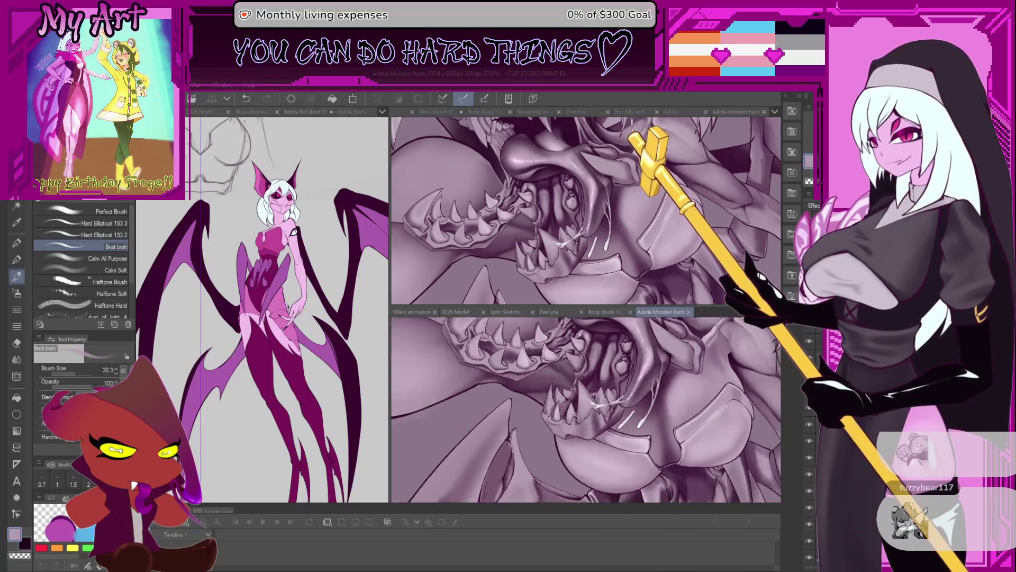
{"action": "scroll", "coordinate": [575, 389], "scroll_direction": "up", "scroll_amount": 3}
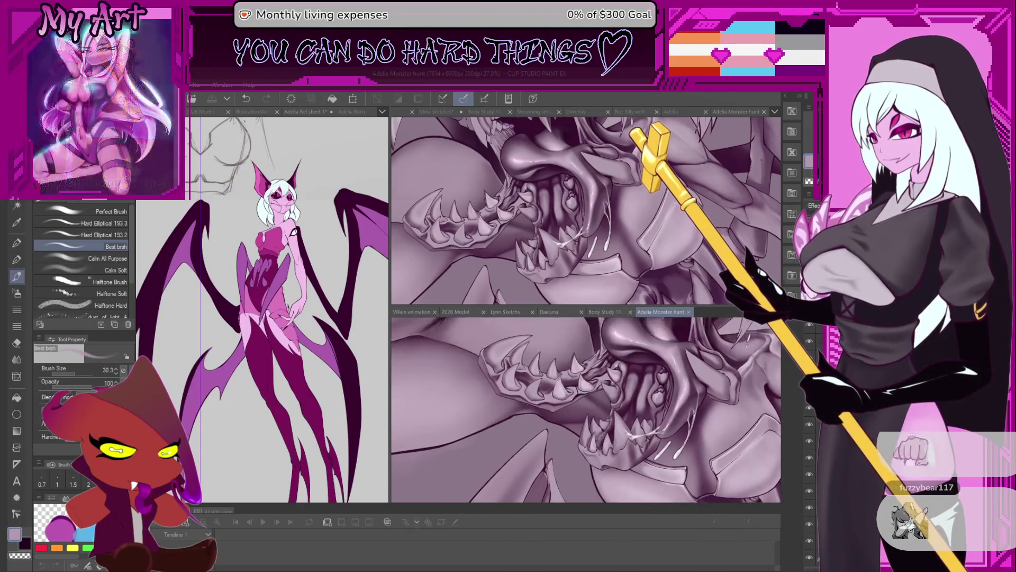
{"action": "scroll", "coordinate": [533, 379], "scroll_direction": "up", "scroll_amount": 5}
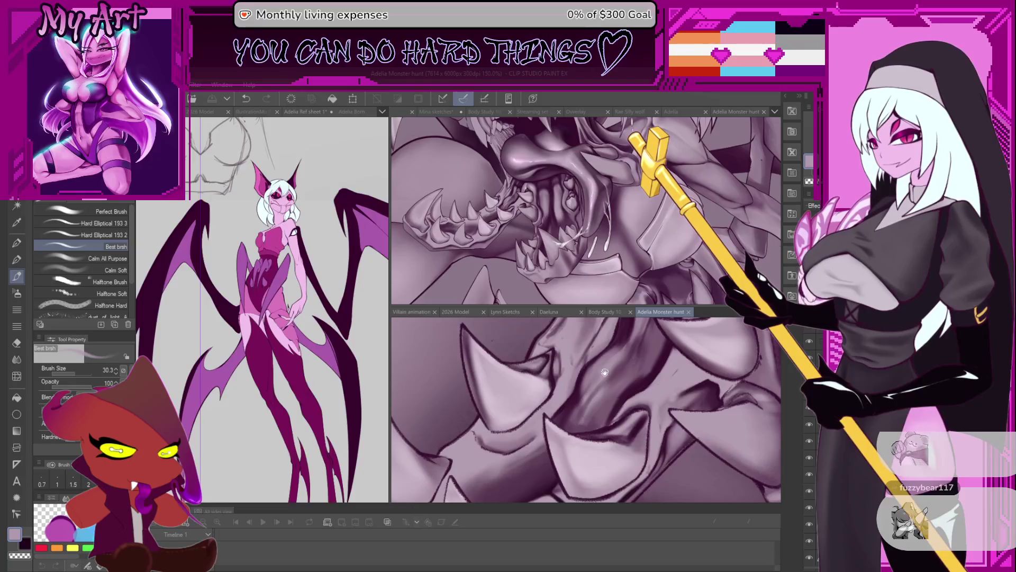
{"action": "scroll", "coordinate": [605, 372], "scroll_direction": "down", "scroll_amount": 2}
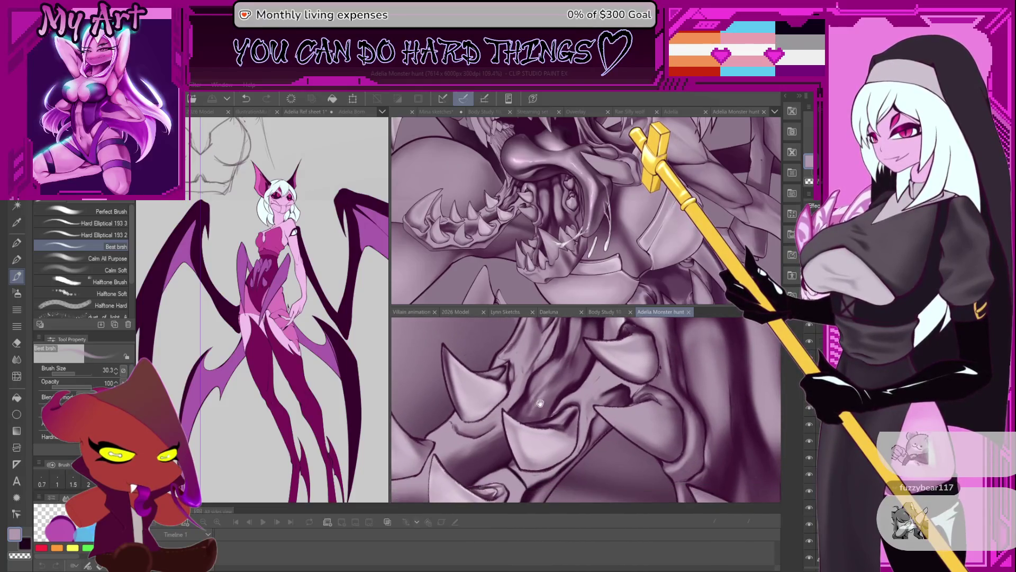
{"action": "scroll", "coordinate": [563, 417], "scroll_direction": "down", "scroll_amount": 3}
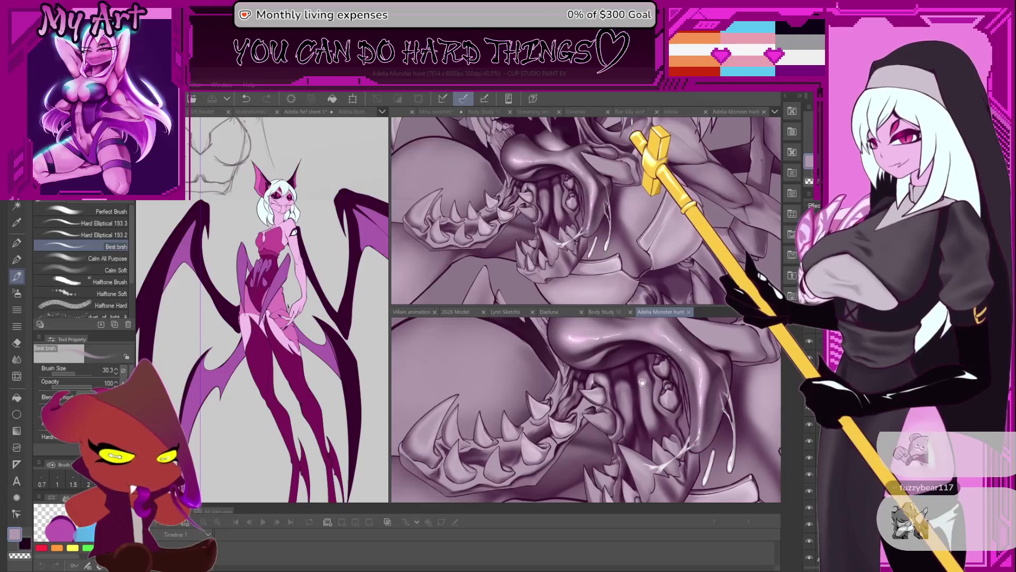
{"action": "scroll", "coordinate": [642, 382], "scroll_direction": "up", "scroll_amount": 4}
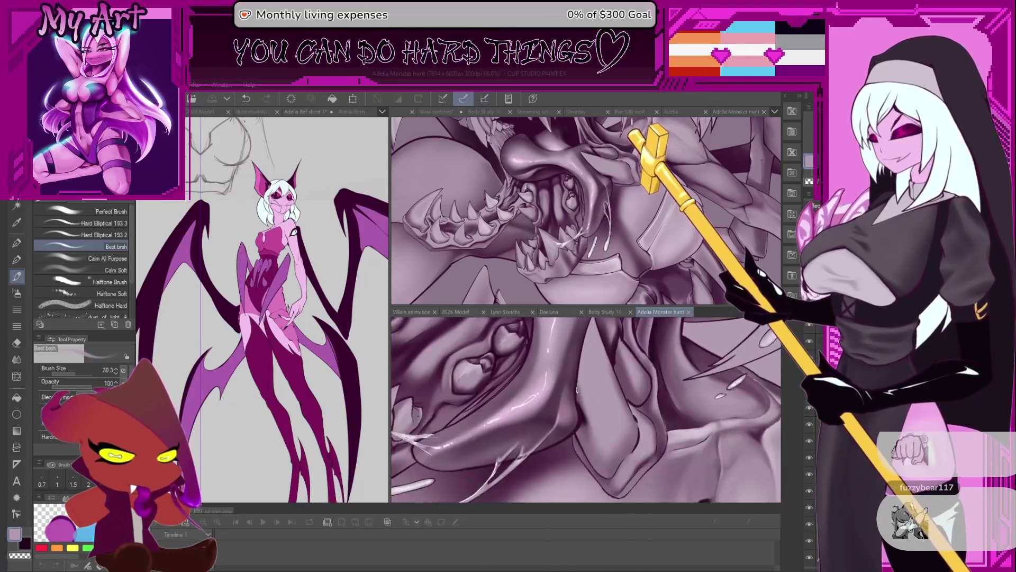
- Resize the brush from about 70 down to about 26, then slightly smaller
{"action": "scroll", "coordinate": [577, 389], "scroll_direction": "down", "scroll_amount": 2}
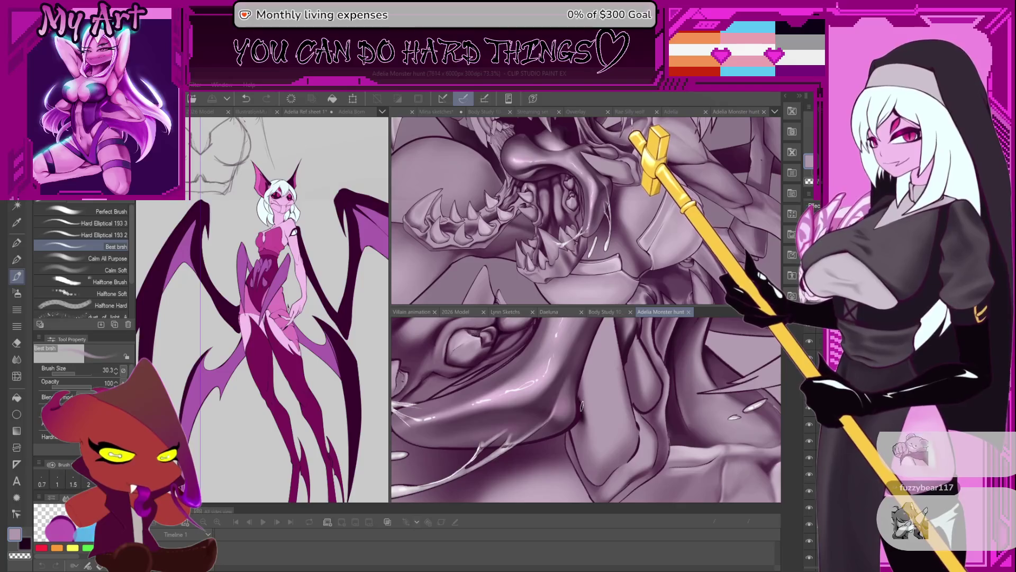
{"action": "left_click_drag", "start_coordinate": [581, 407], "coordinate": [584, 413]}
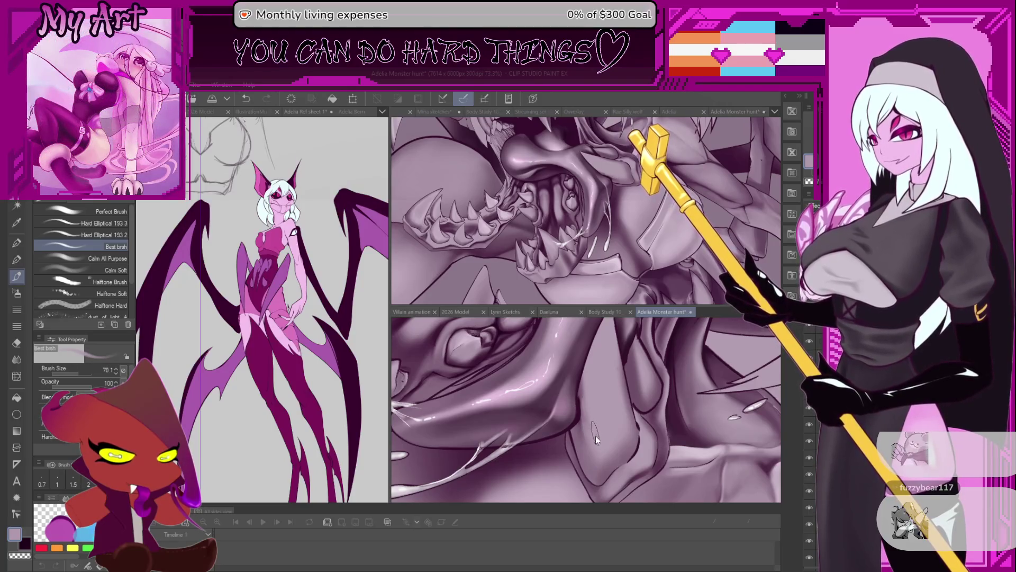
{"action": "scroll", "coordinate": [596, 439], "scroll_direction": "up", "scroll_amount": 2}
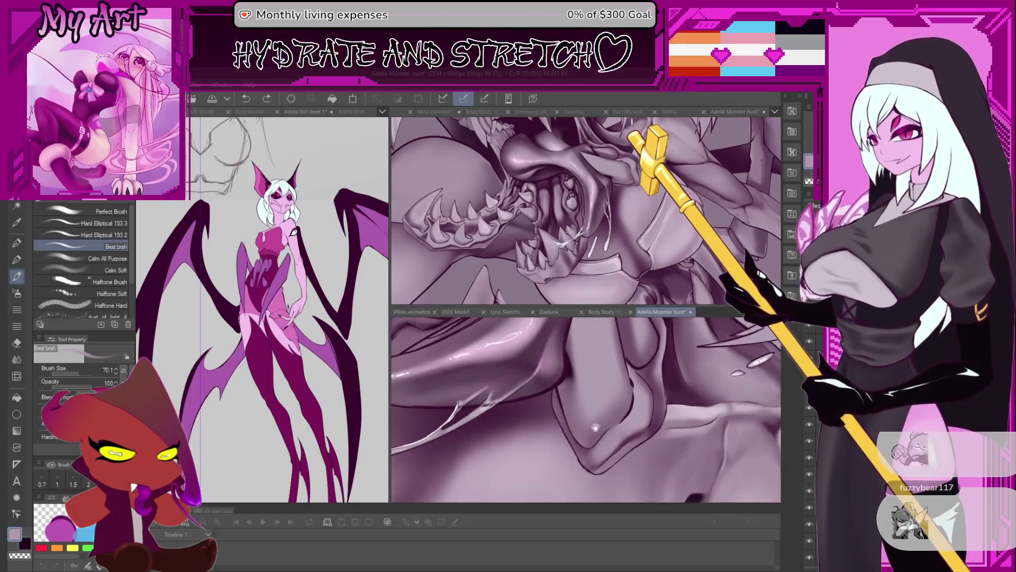
{"action": "scroll", "coordinate": [606, 424], "scroll_direction": "up", "scroll_amount": 2}
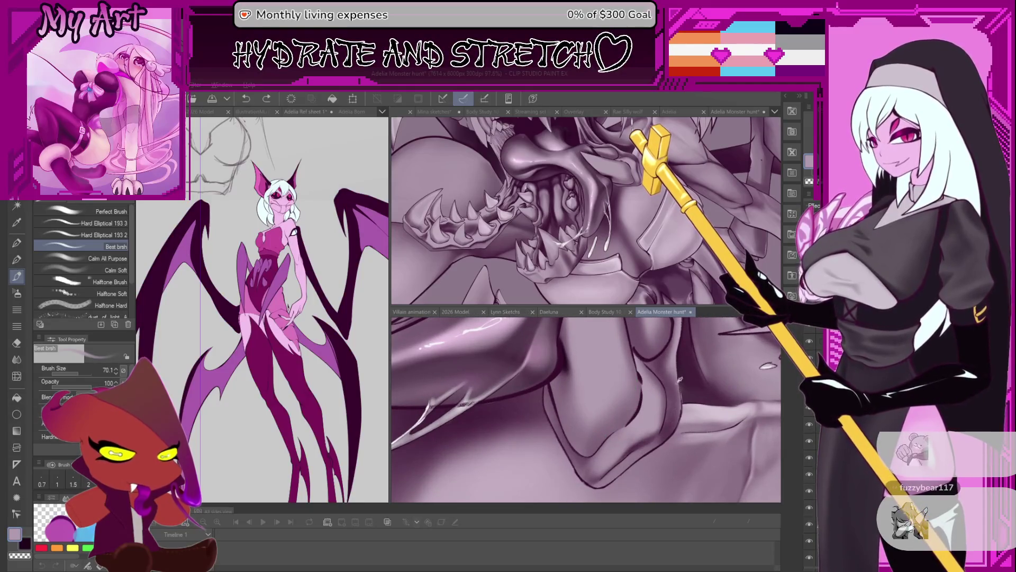
{"action": "left_click_drag", "start_coordinate": [678, 379], "coordinate": [661, 386]}
{"action": "scroll", "coordinate": [598, 421], "scroll_direction": "up", "scroll_amount": 2}
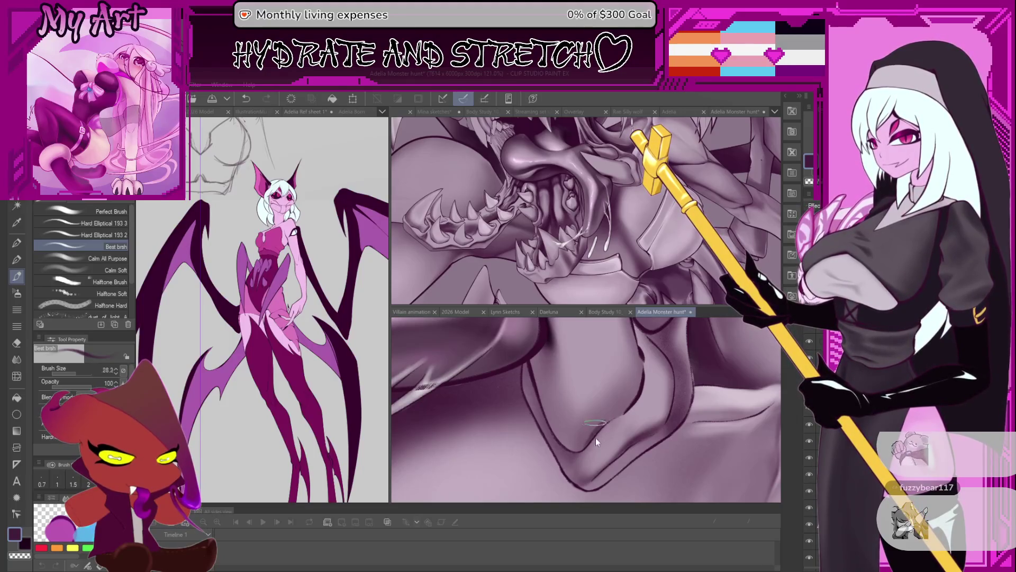
{"action": "key", "text": "bracketleft"}
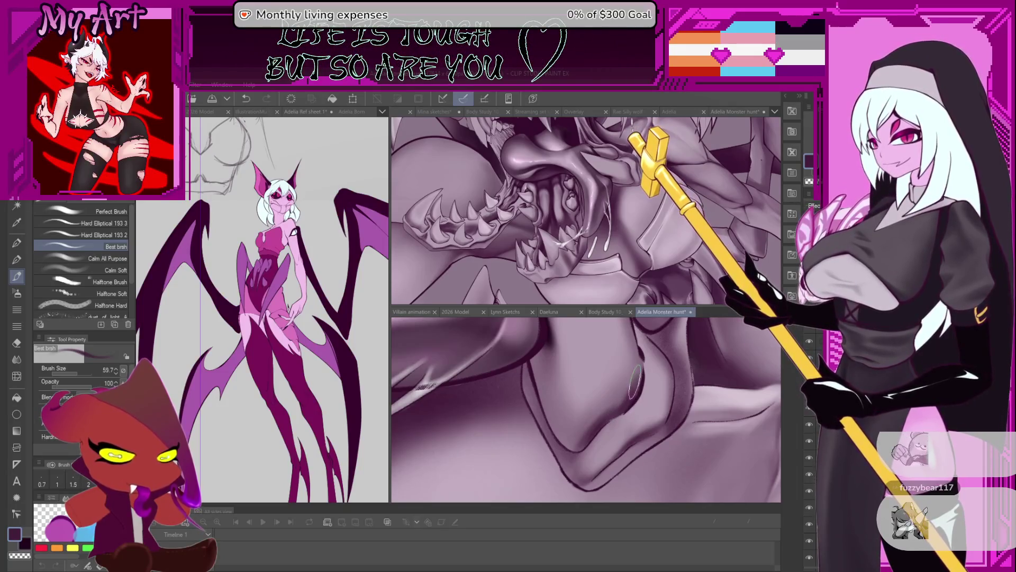
{"action": "scroll", "coordinate": [609, 401], "scroll_direction": "up", "scroll_amount": 2}
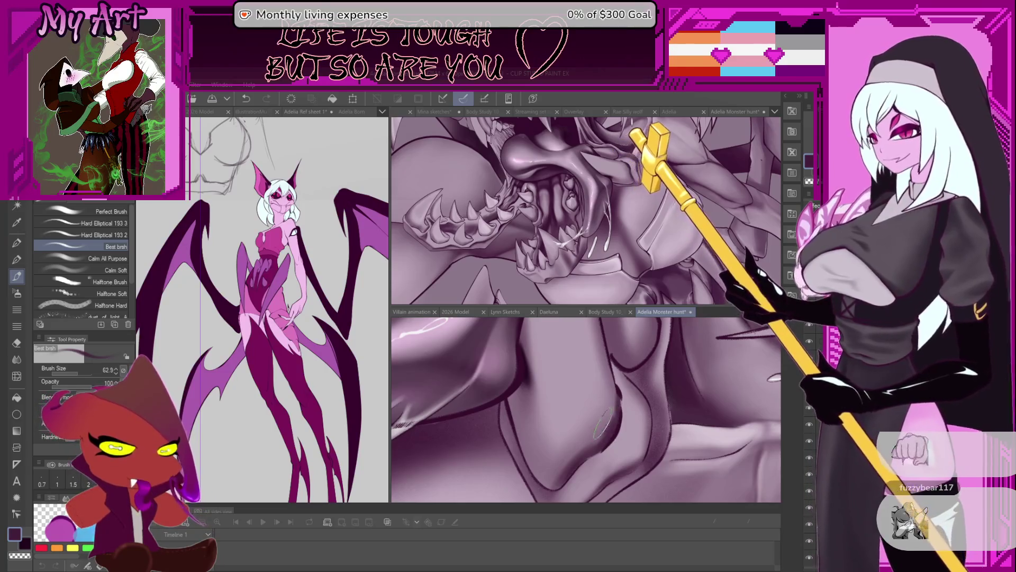
- Sample a lighter mauve, shrink the brush slightly and frame the lower jaw close-up
{"action": "left_click_drag", "start_coordinate": [607, 440], "coordinate": [628, 394]}
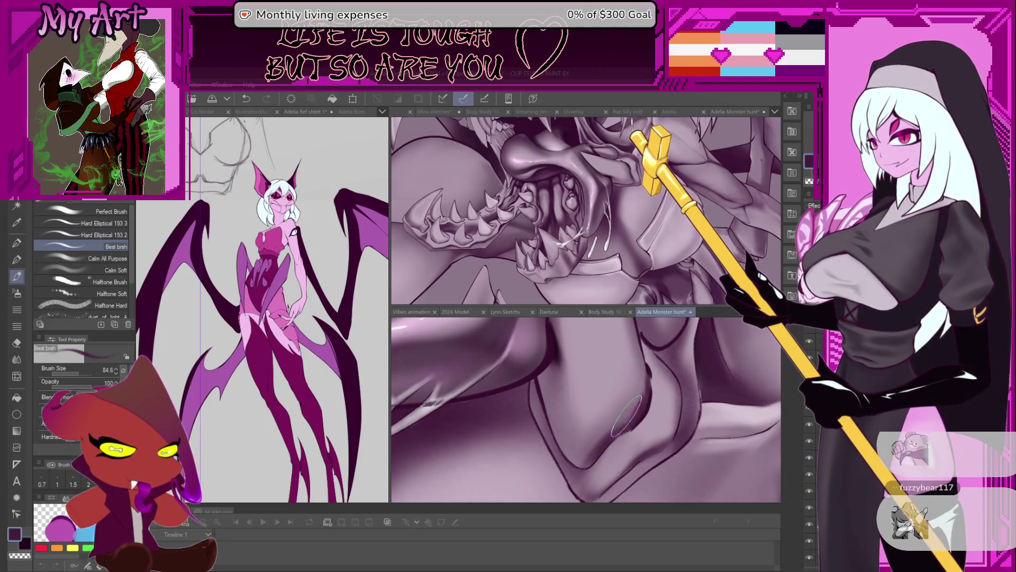
{"action": "left_click", "coordinate": [597, 435], "text": "alt"}
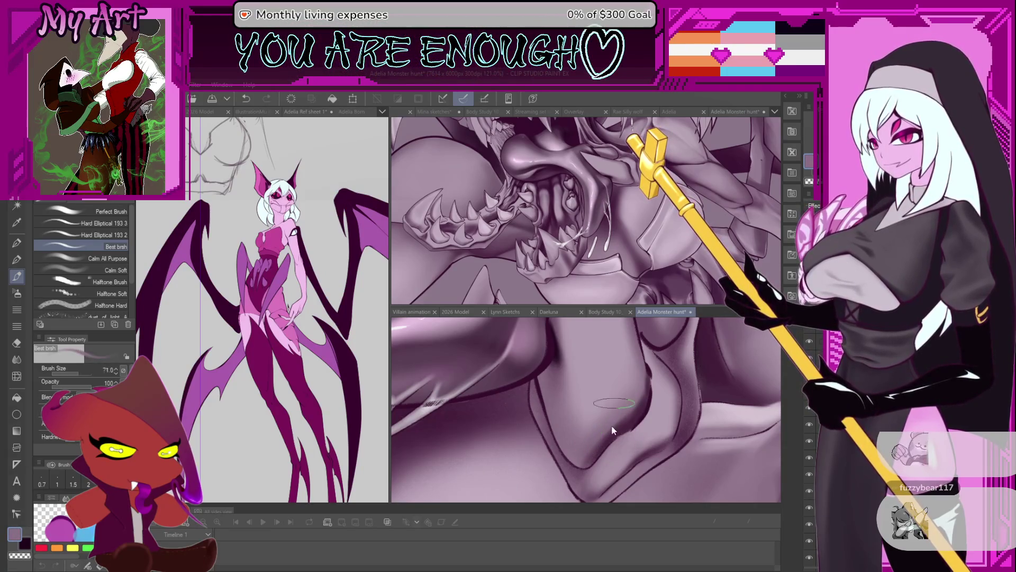
{"action": "left_click_drag", "start_coordinate": [613, 430], "coordinate": [586, 444]}
{"action": "scroll", "coordinate": [594, 434], "scroll_direction": "down", "scroll_amount": 3}
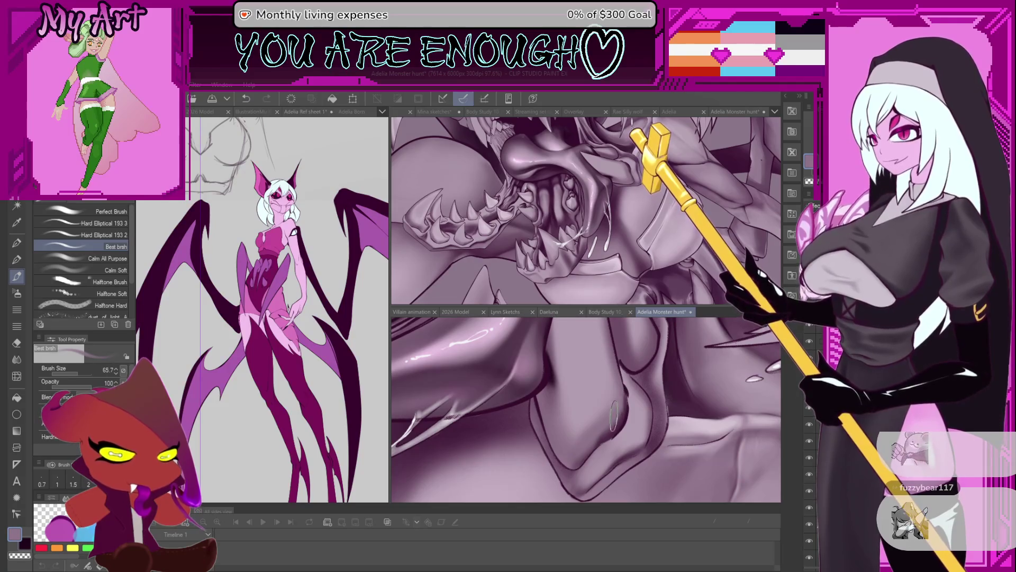
{"action": "left_click_drag", "start_coordinate": [615, 418], "coordinate": [614, 464]}
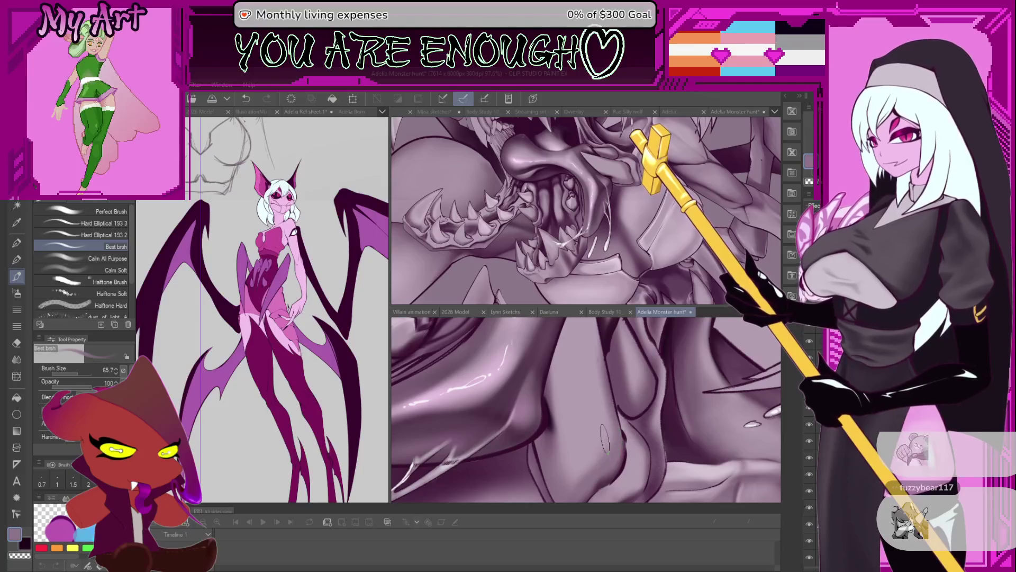
{"action": "scroll", "coordinate": [605, 437], "scroll_direction": "down", "scroll_amount": 4}
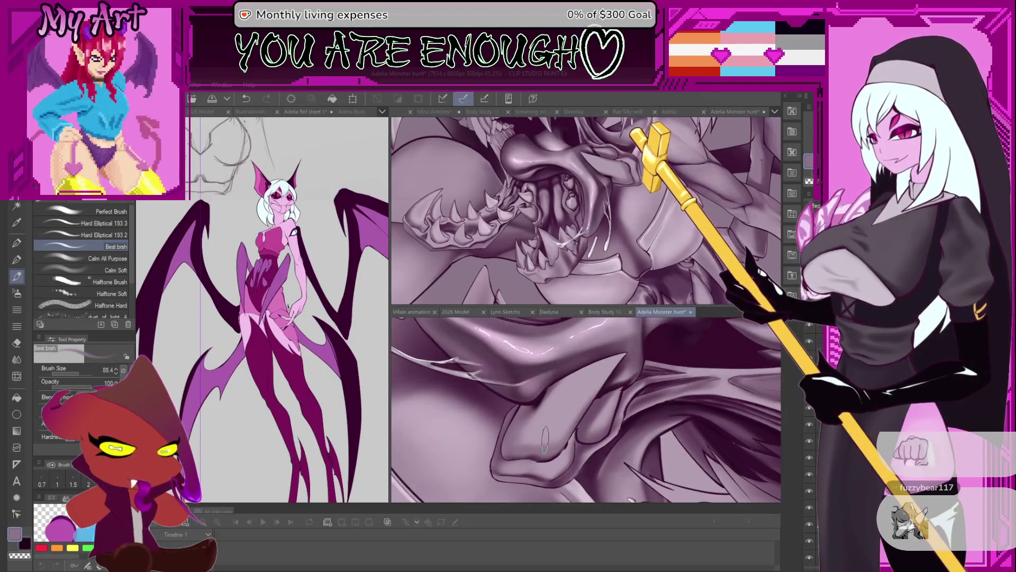
{"action": "scroll", "coordinate": [545, 438], "scroll_direction": "up", "scroll_amount": 2}
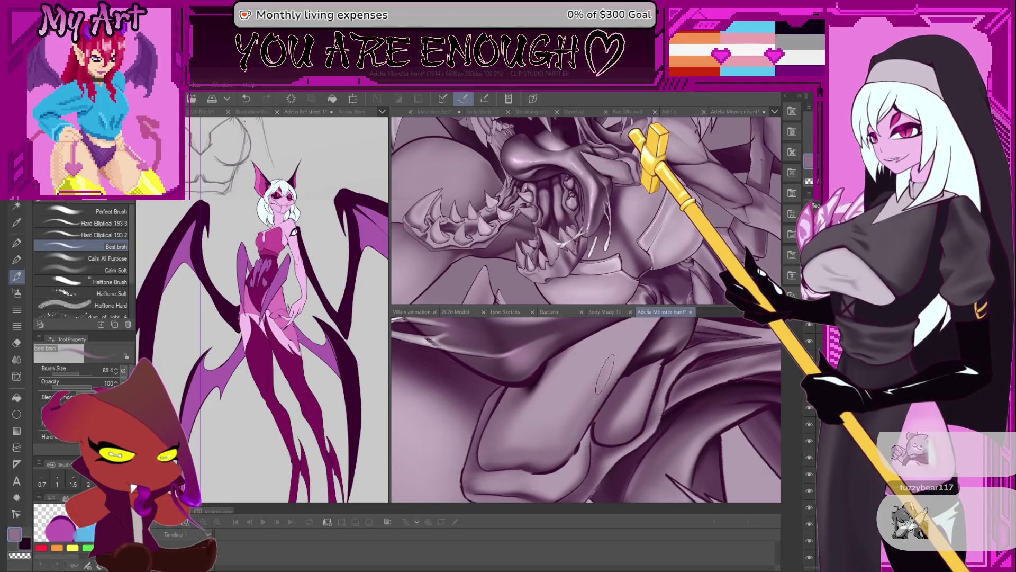
{"action": "mouse_move", "coordinate": [605, 374]}
{"action": "left_mouse_down"}
{"action": "mouse_move", "coordinate": [567, 420]}
{"action": "mouse_move", "coordinate": [567, 386]}
{"action": "left_mouse_up"}
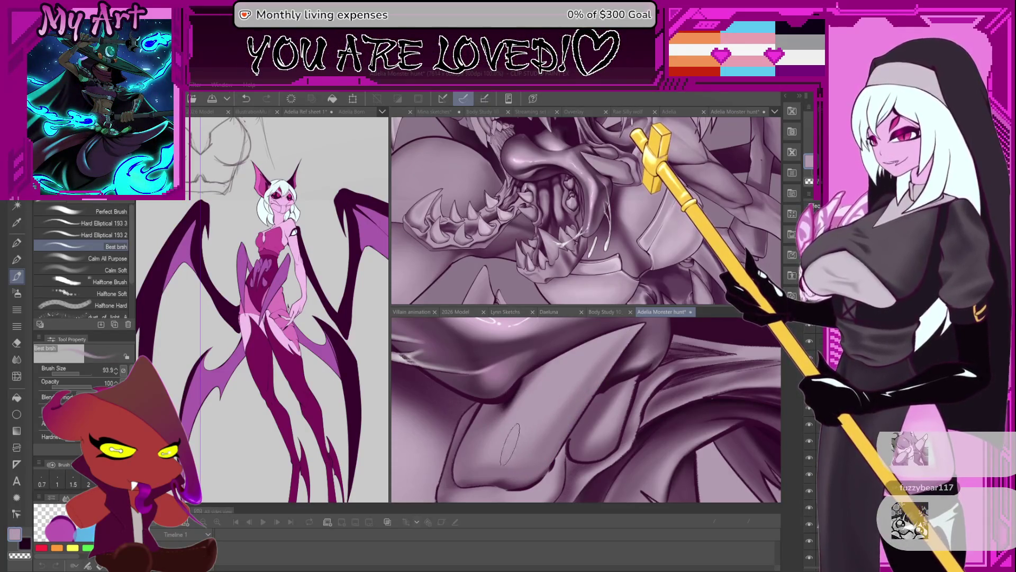
- Zoom in on the jaw folds and enlarge the brush for broader strokes
{"action": "scroll", "coordinate": [575, 384], "scroll_direction": "down", "scroll_amount": 10}
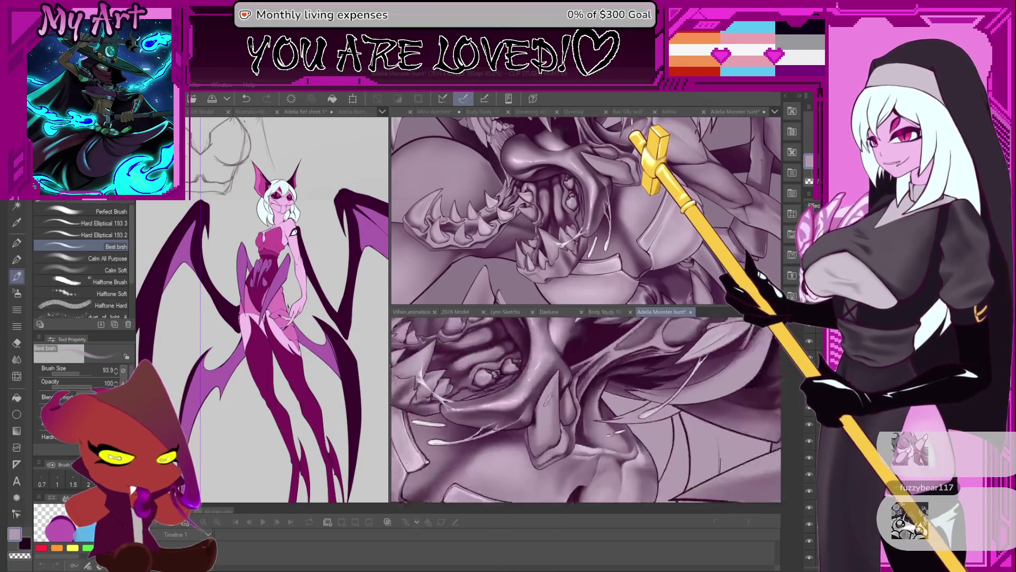
{"action": "scroll", "coordinate": [586, 409], "scroll_direction": "down", "scroll_amount": 5}
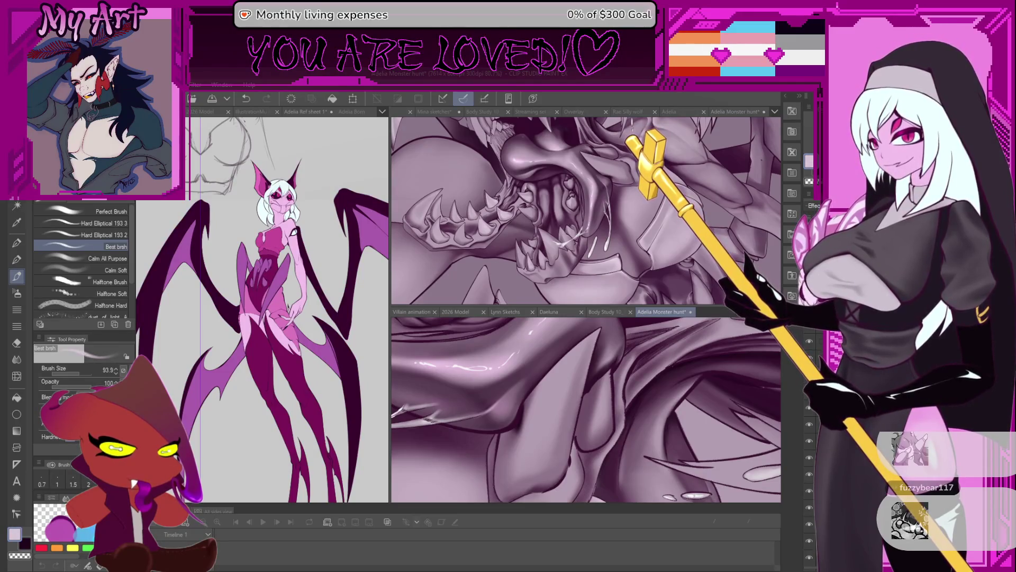
{"action": "scroll", "coordinate": [550, 405], "scroll_direction": "down", "scroll_amount": 2}
{"action": "scroll", "coordinate": [550, 405], "scroll_direction": "down", "scroll_amount": 2}
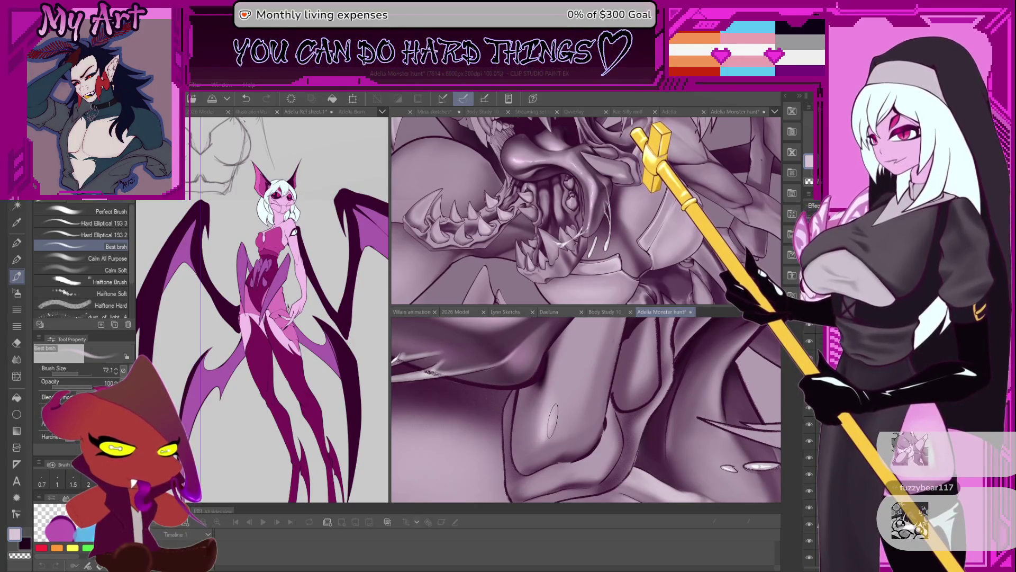
{"action": "scroll", "coordinate": [560, 383], "scroll_direction": "down", "scroll_amount": 3}
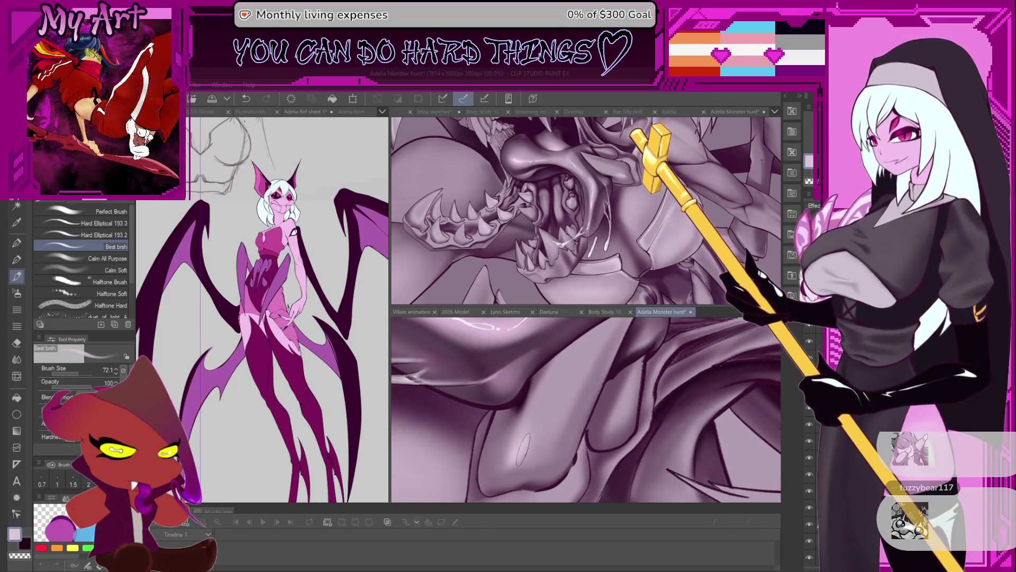
{"action": "left_click_drag", "start_coordinate": [537, 410], "coordinate": [512, 445]}
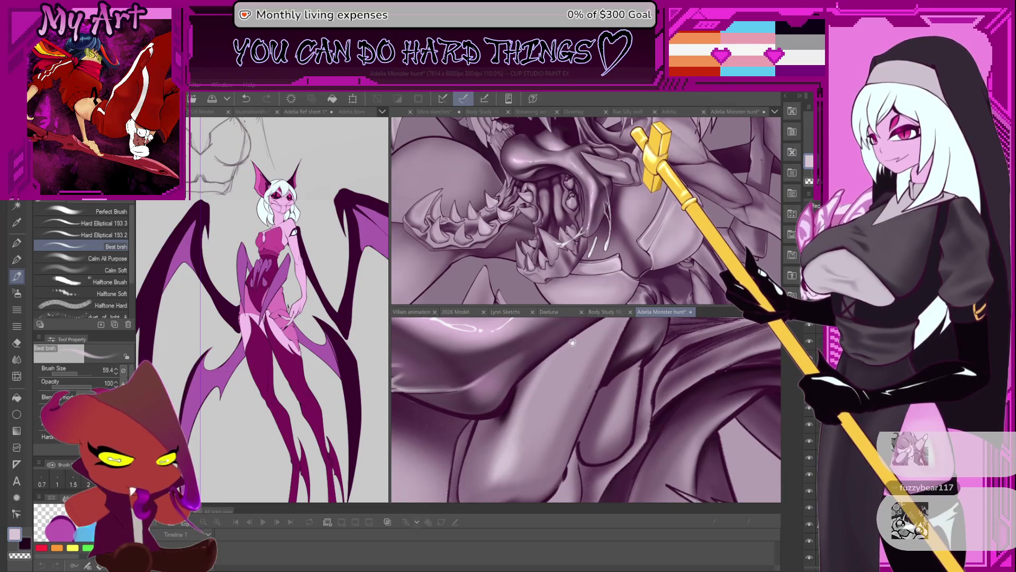
{"action": "left_click_drag", "start_coordinate": [562, 352], "coordinate": [532, 384]}
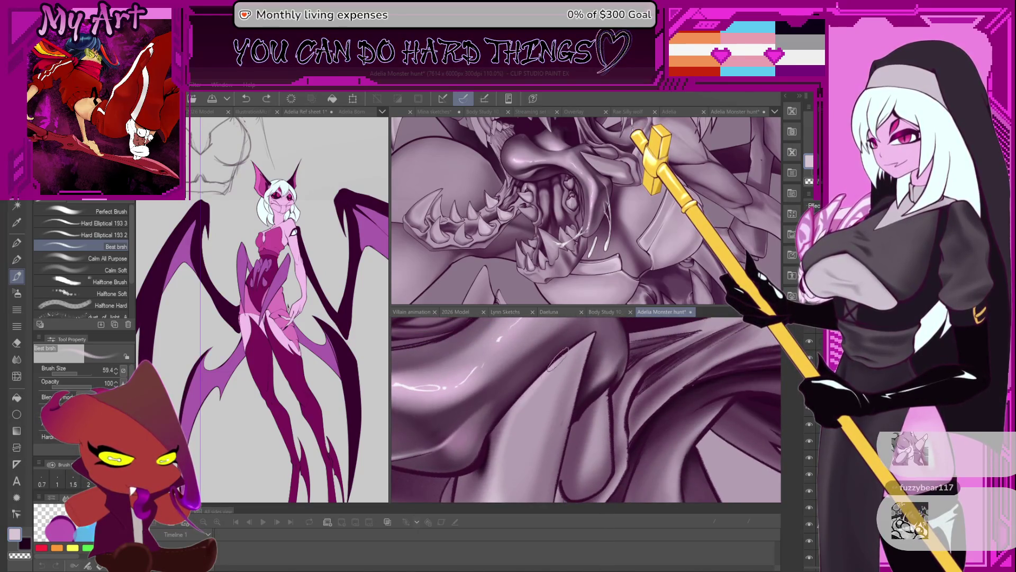
{"action": "mouse_move", "coordinate": [521, 399]}
{"action": "left_mouse_down"}
{"action": "mouse_move", "coordinate": [542, 376]}
{"action": "mouse_move", "coordinate": [516, 426]}
{"action": "left_mouse_up"}
{"action": "scroll", "coordinate": [518, 423], "scroll_direction": "down", "scroll_amount": 2}
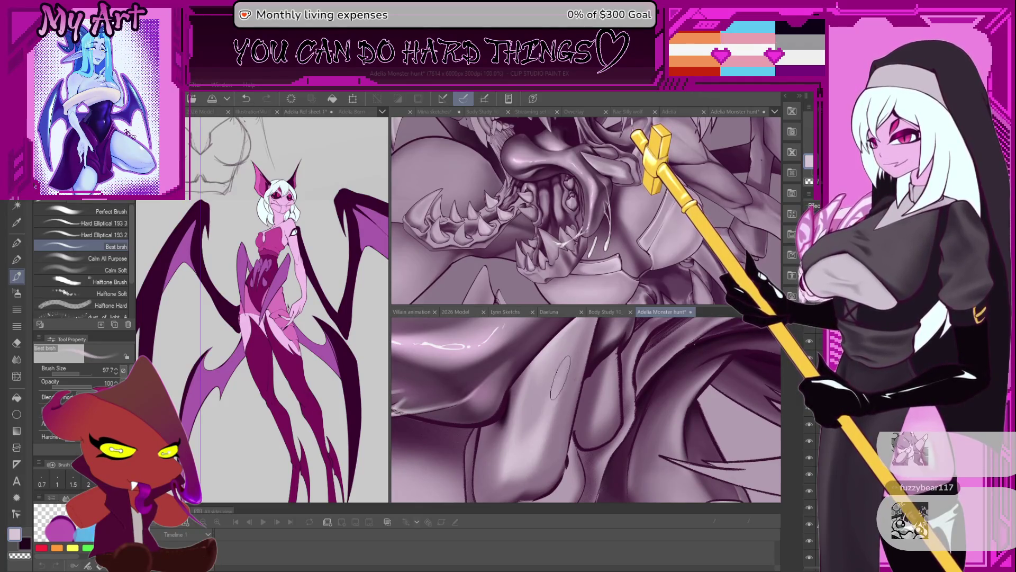
{"action": "left_click_drag", "start_coordinate": [558, 360], "coordinate": [534, 386]}
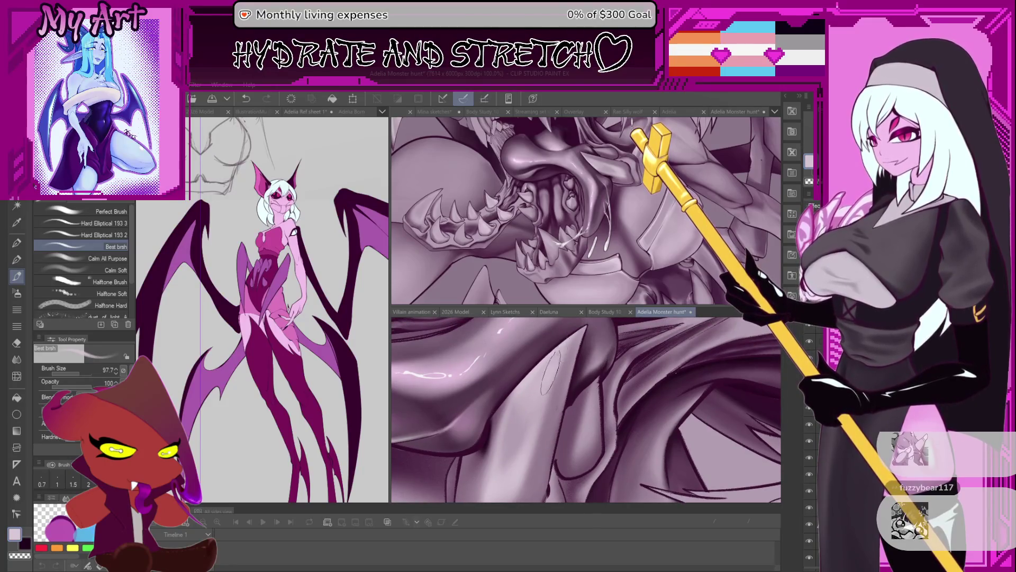
- Undo the last stroke and reduce the brush size for finer strokes along the tongue
{"action": "key", "text": "ctrl+z"}
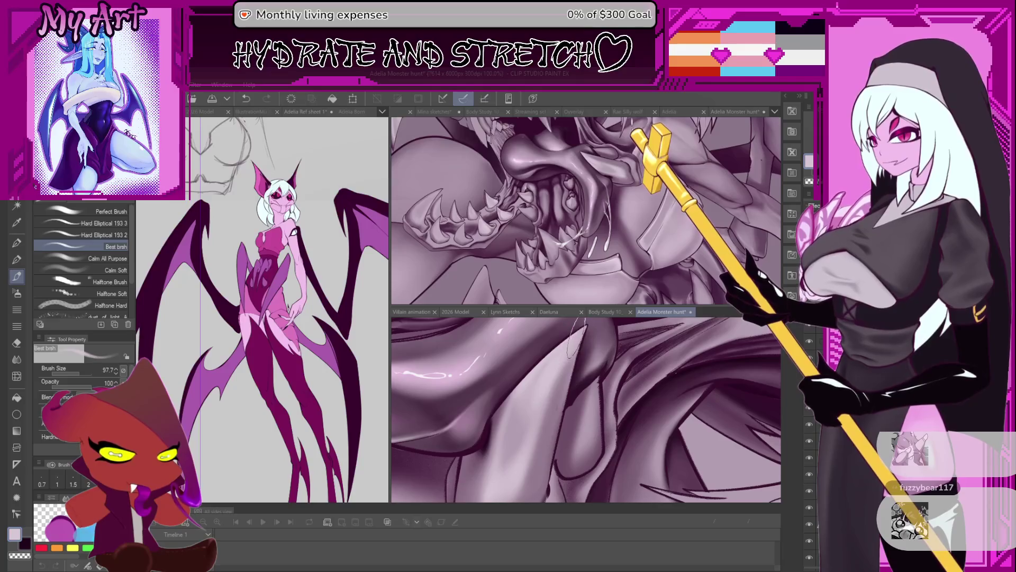
{"action": "mouse_move", "coordinate": [546, 408]}
{"action": "left_mouse_down"}
{"action": "mouse_move", "coordinate": [531, 398]}
{"action": "mouse_move", "coordinate": [542, 399]}
{"action": "left_mouse_up"}
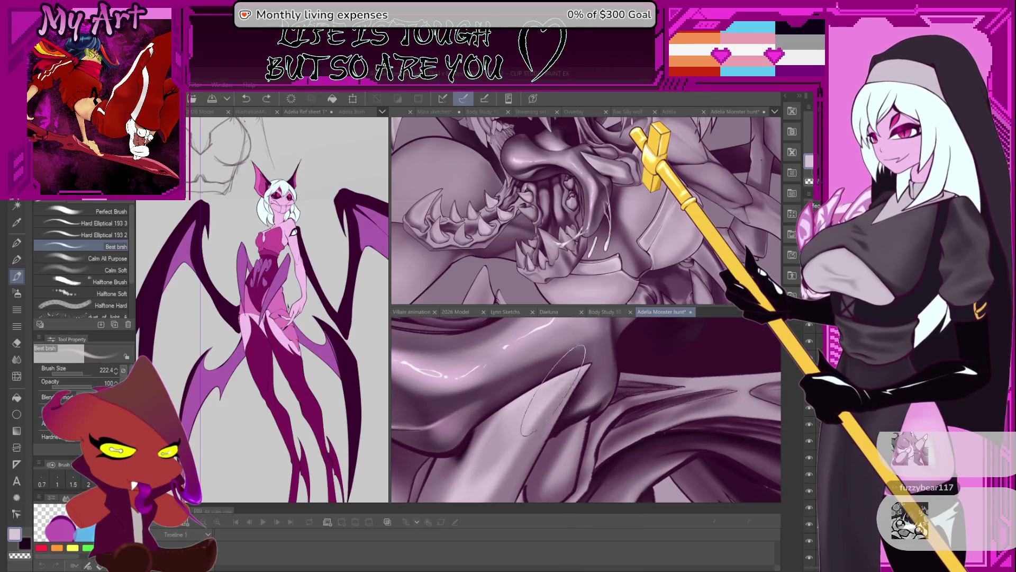
{"action": "mouse_move", "coordinate": [561, 370]}
{"action": "left_mouse_down"}
{"action": "mouse_move", "coordinate": [602, 331]}
{"action": "mouse_move", "coordinate": [551, 356]}
{"action": "left_mouse_up"}
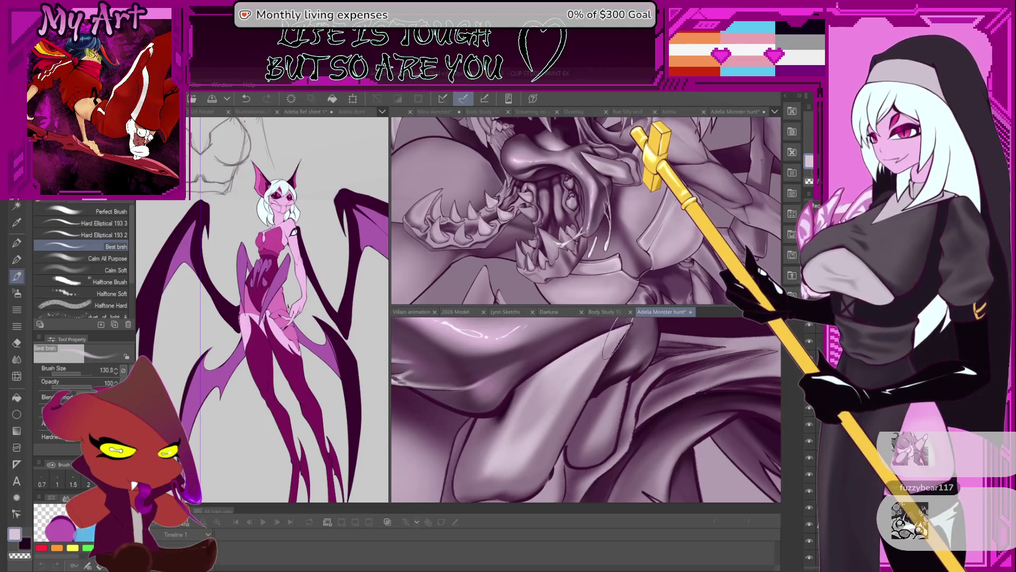
{"action": "left_click_drag", "start_coordinate": [537, 418], "coordinate": [564, 392]}
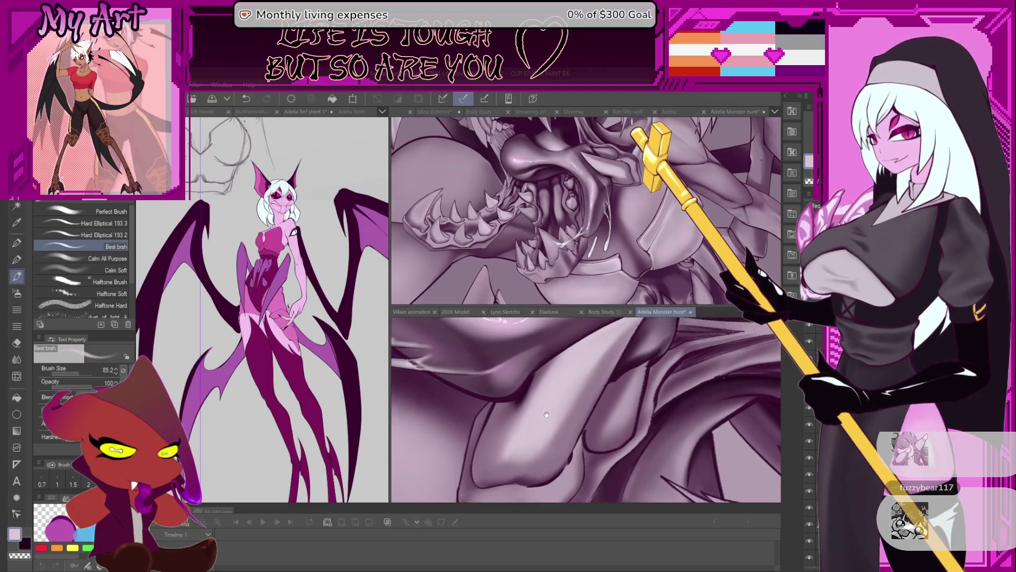
{"action": "scroll", "coordinate": [510, 384], "scroll_direction": "down", "scroll_amount": 3}
{"action": "scroll", "coordinate": [560, 409], "scroll_direction": "up", "scroll_amount": 3}
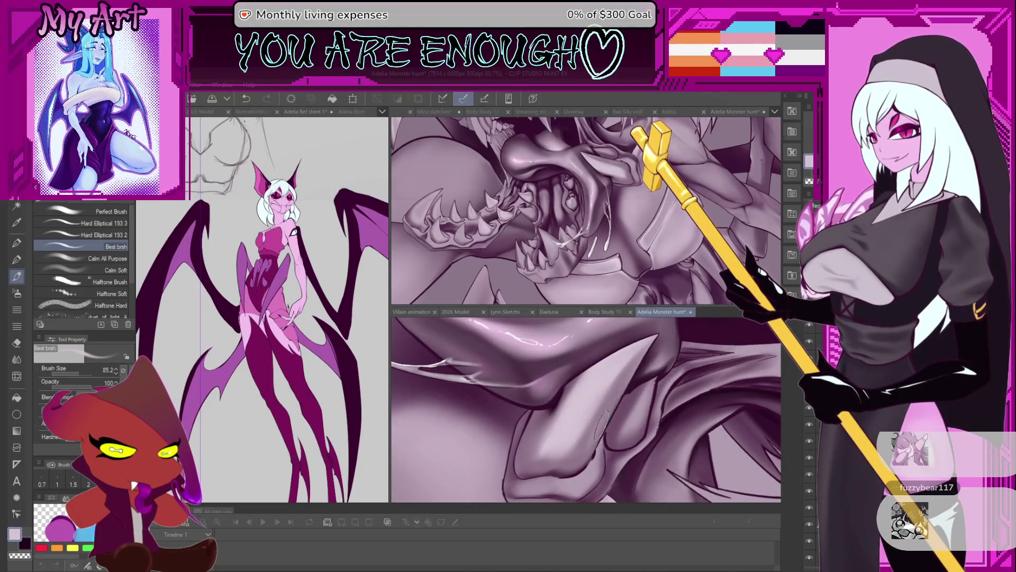
- Make the airbrush much smaller and lasso-select the tongue's outline
{"action": "key", "text": "b"}
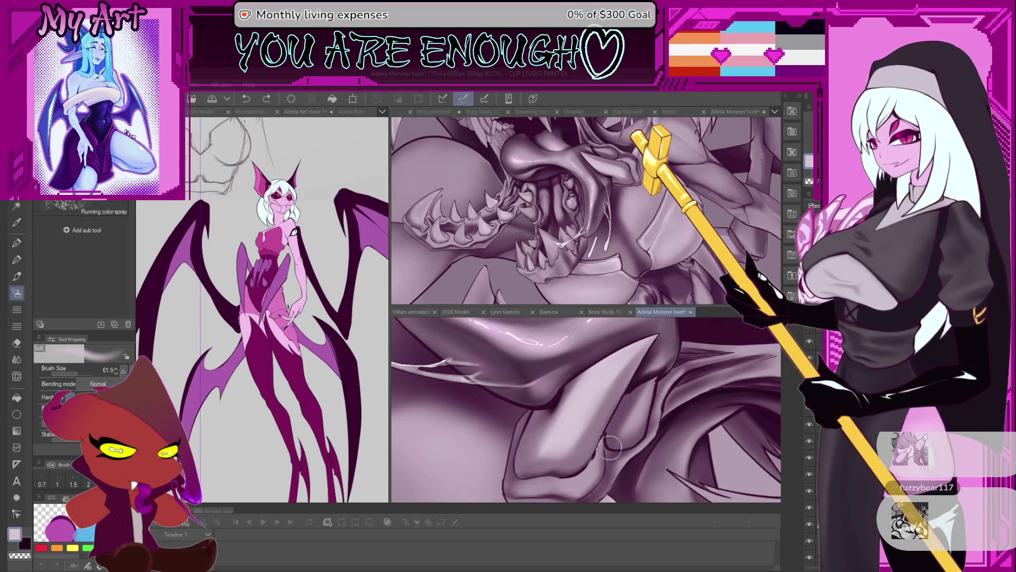
{"action": "left_click_drag", "start_coordinate": [609, 447], "coordinate": [597, 421]}
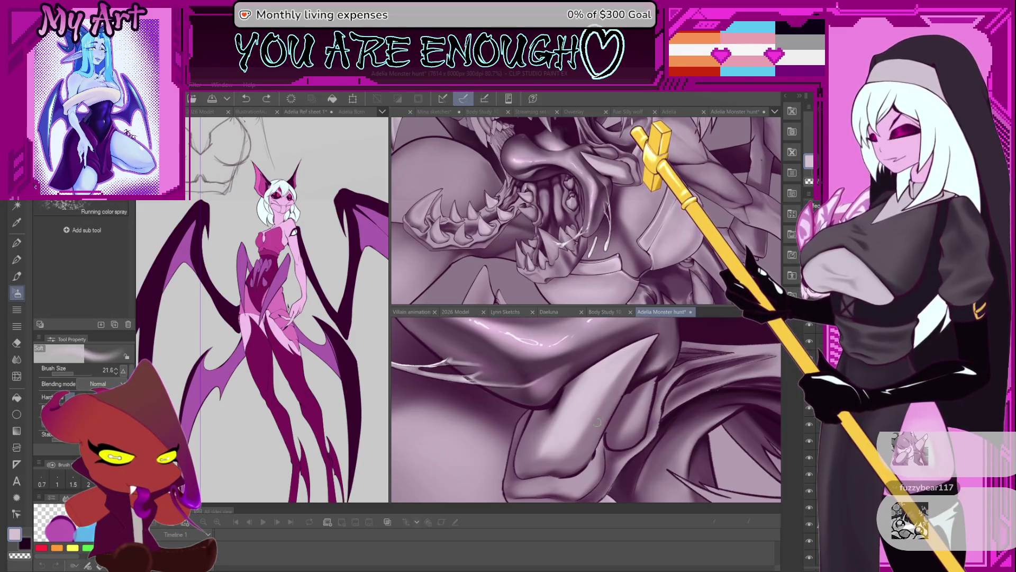
{"action": "key", "text": "l"}
{"action": "mouse_move", "coordinate": [575, 363]}
{"action": "left_mouse_down"}
{"action": "mouse_move", "coordinate": [607, 431]}
{"action": "mouse_move", "coordinate": [668, 318]}
{"action": "left_mouse_up"}
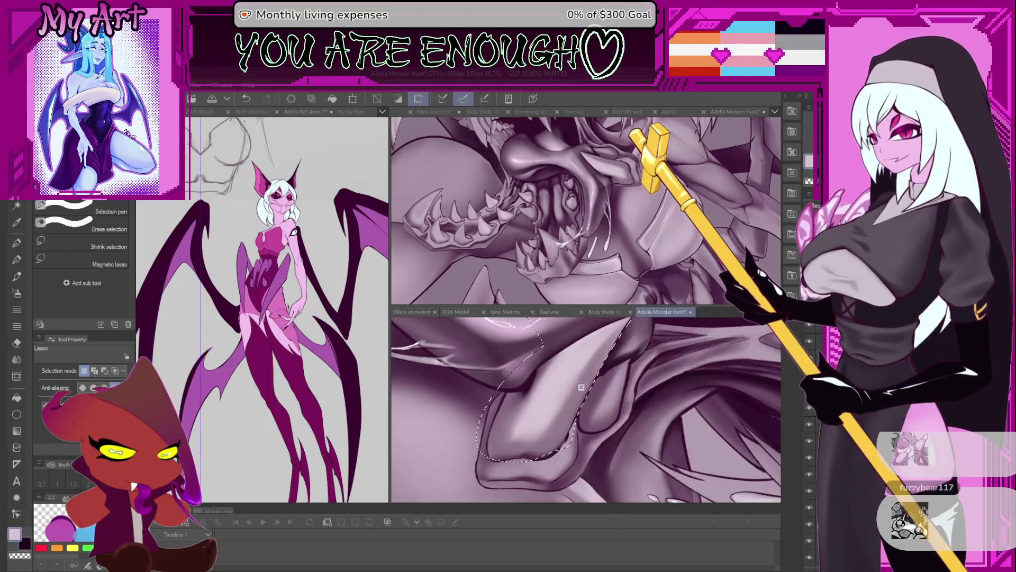
- Rotate the view to angle the tongue and switch to the soft airbrush
{"action": "key", "text": "b"}
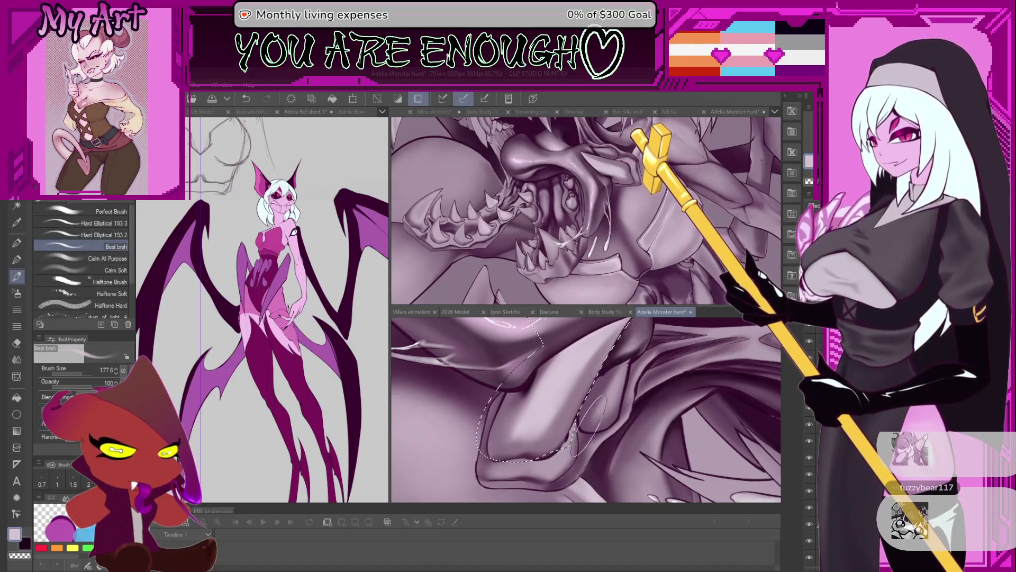
{"action": "key", "text": "p"}
{"action": "key", "text": "b"}
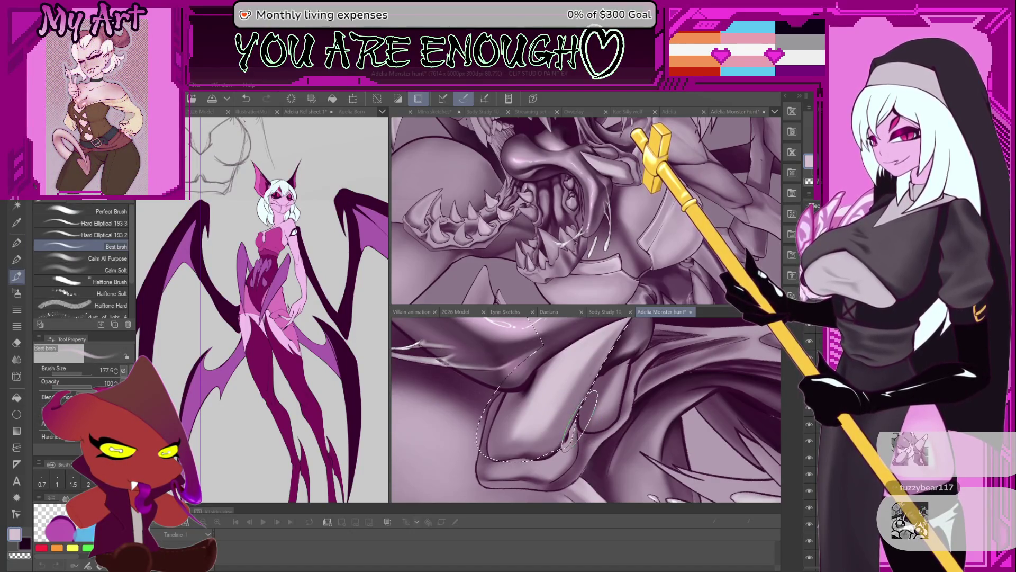
{"action": "key", "text": "b"}
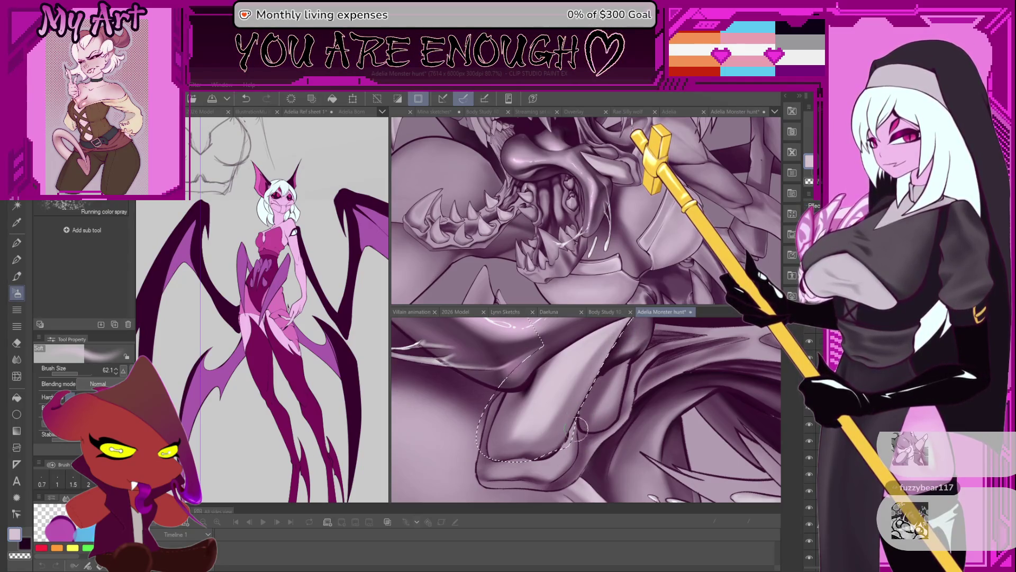
{"action": "key", "text": "b"}
{"action": "key", "text": "b"}
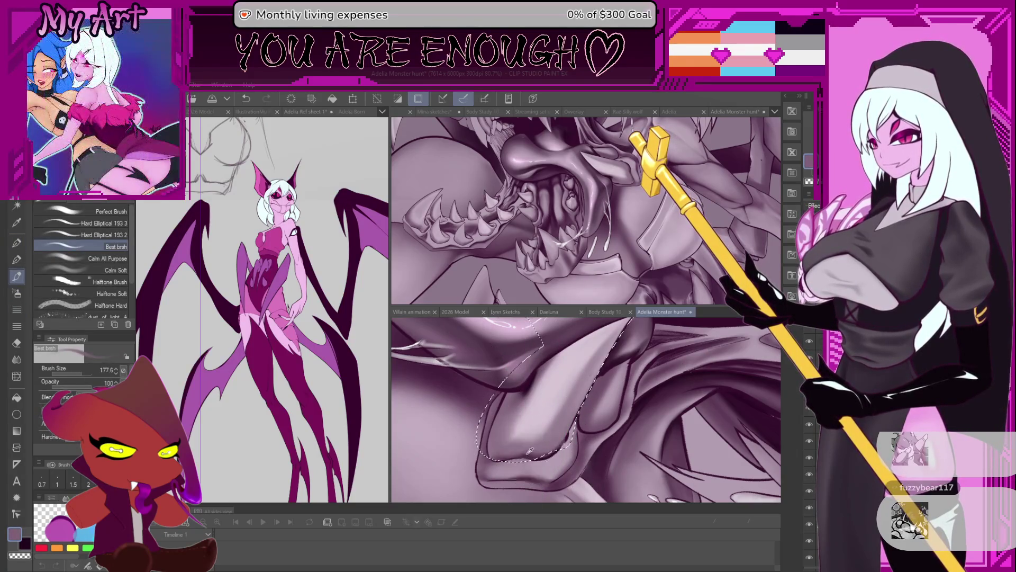
{"action": "scroll", "coordinate": [557, 414], "scroll_direction": "up", "scroll_amount": 2}
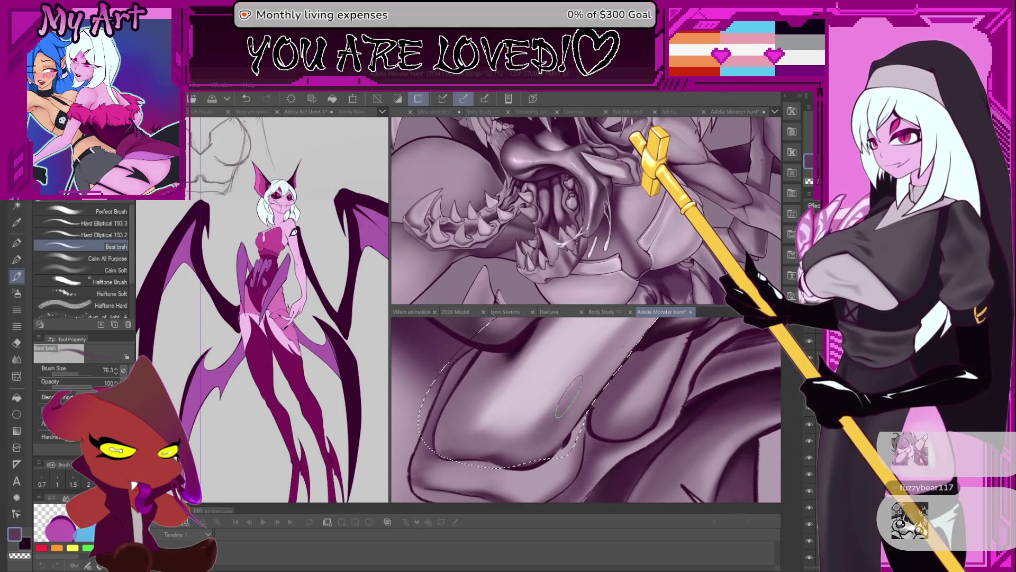
{"action": "left_click_drag", "start_coordinate": [569, 395], "coordinate": [532, 432]}
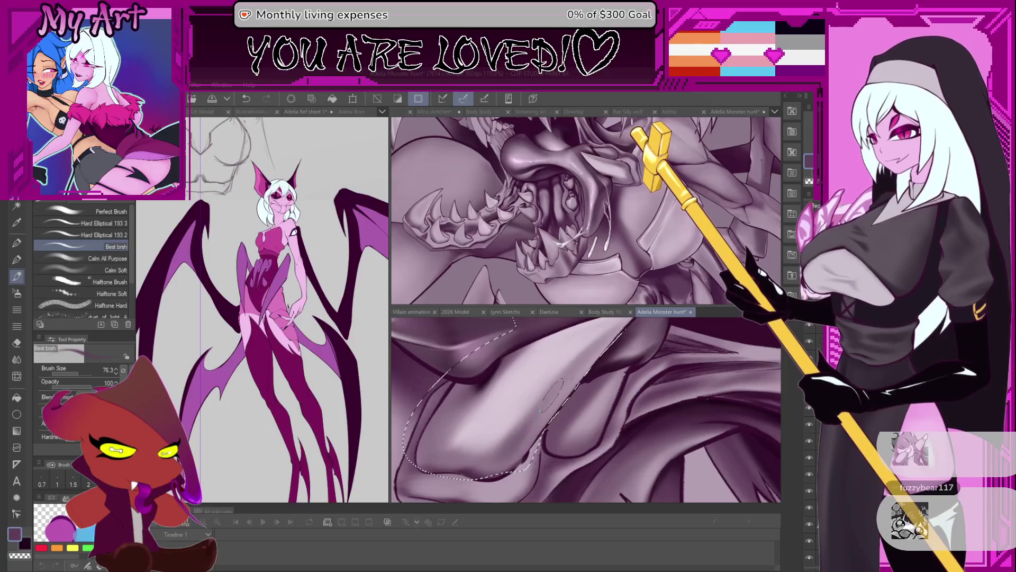
{"action": "mouse_move", "coordinate": [598, 349]}
{"action": "left_mouse_down"}
{"action": "mouse_move", "coordinate": [532, 418]}
{"action": "mouse_move", "coordinate": [571, 365]}
{"action": "mouse_move", "coordinate": [564, 350]}
{"action": "mouse_move", "coordinate": [563, 394]}
{"action": "mouse_move", "coordinate": [549, 426]}
{"action": "left_mouse_up"}
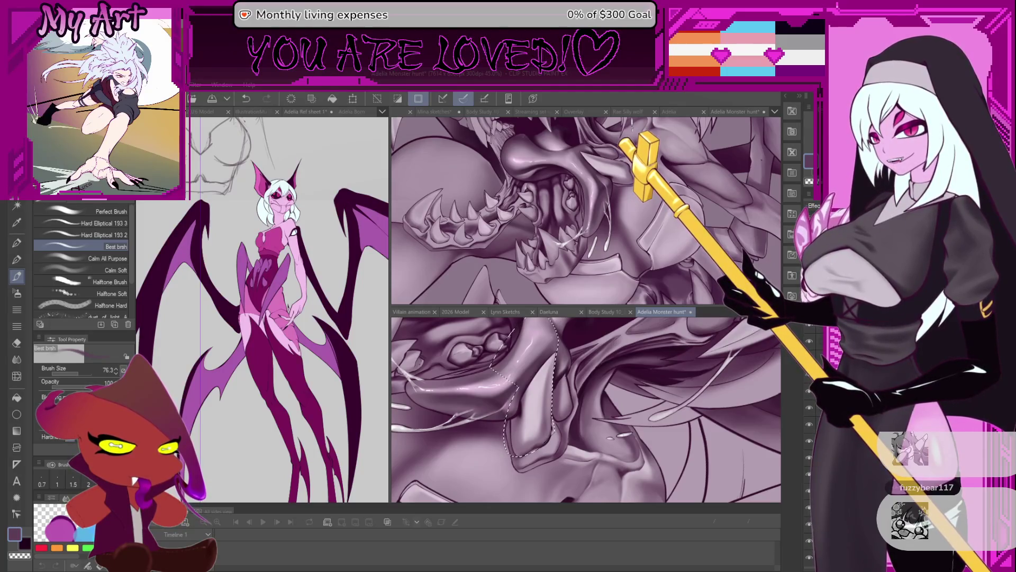
{"action": "mouse_move", "coordinate": [563, 435]}
{"action": "left_mouse_down"}
{"action": "mouse_move", "coordinate": [582, 398]}
{"action": "mouse_move", "coordinate": [570, 403]}
{"action": "mouse_move", "coordinate": [665, 313]}
{"action": "left_mouse_up"}
{"action": "key", "text": "b"}
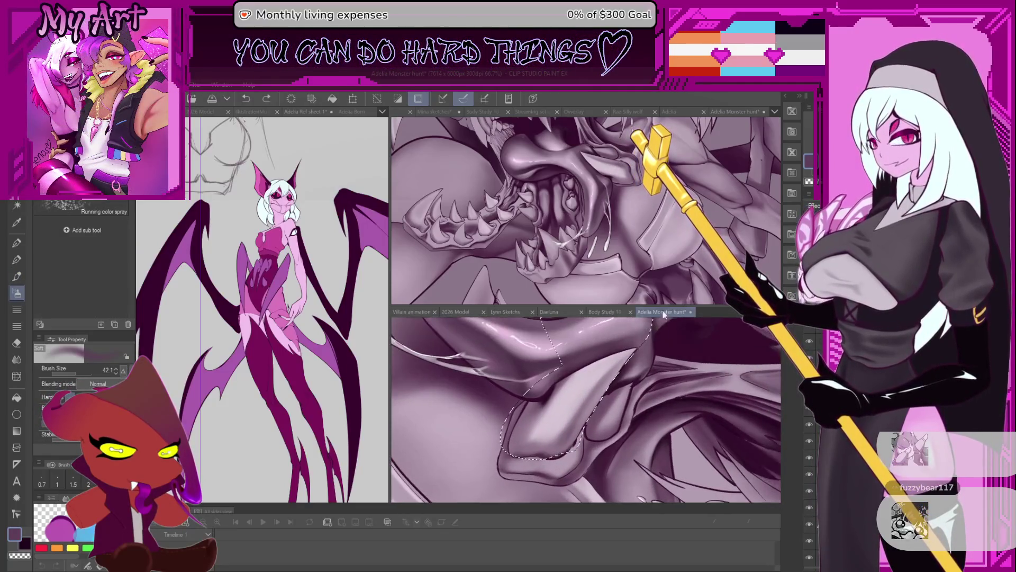
- Airbrush light pink onto the selected tongue, then undo two strokes
{"action": "left_click", "coordinate": [528, 390], "text": "alt"}
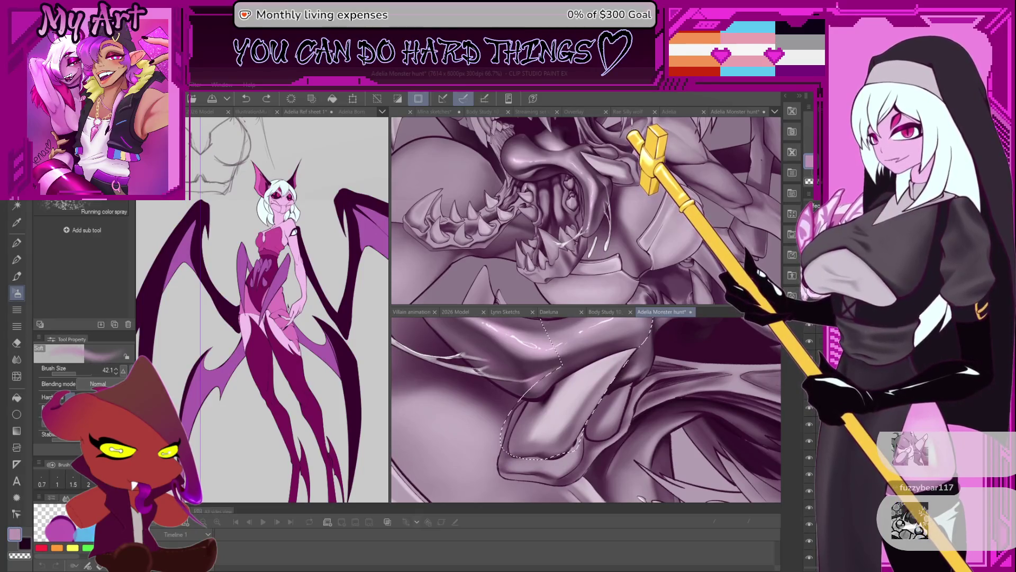
{"action": "mouse_move", "coordinate": [544, 431]}
{"action": "left_mouse_down"}
{"action": "mouse_move", "coordinate": [562, 413]}
{"action": "mouse_move", "coordinate": [600, 409]}
{"action": "mouse_move", "coordinate": [573, 404]}
{"action": "left_mouse_up"}
{"action": "key", "text": "b"}
{"action": "key", "text": "ctrl+z"}
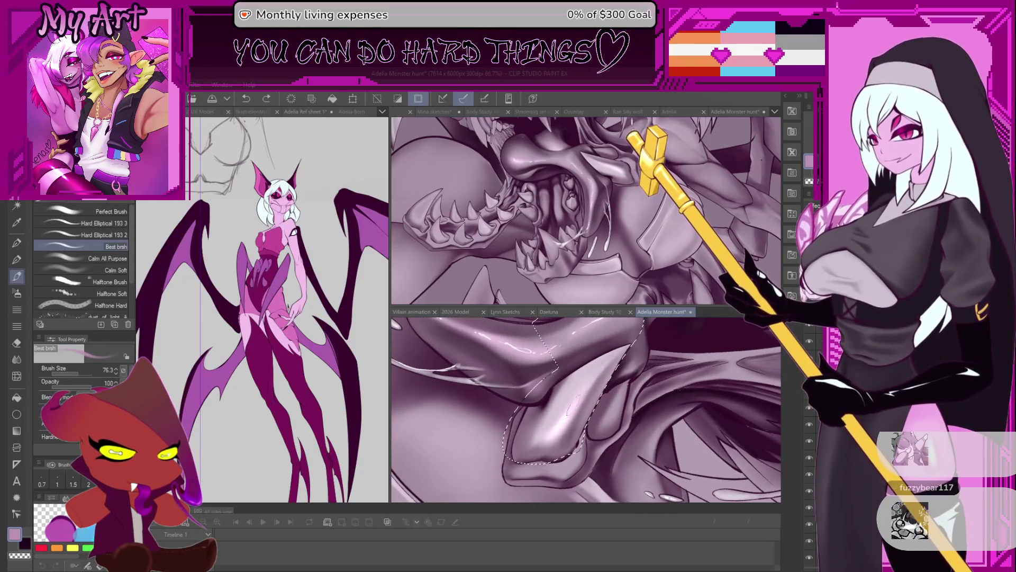
{"action": "key", "text": "ctrl+z"}
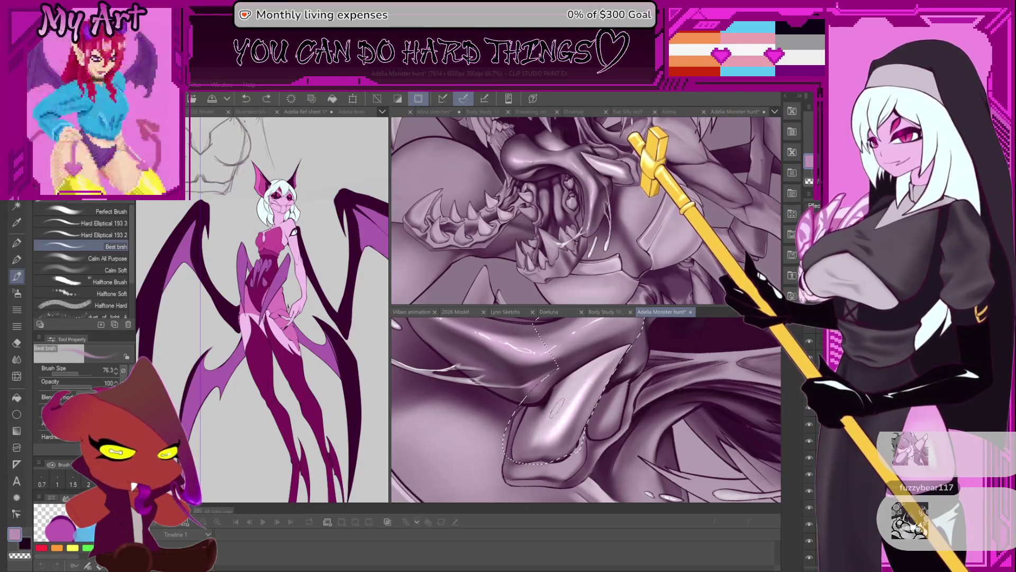
- Paint light highlights on the tongue with a larger brush and dab soft airbrush shading
{"action": "left_click_drag", "start_coordinate": [551, 418], "coordinate": [582, 383]}
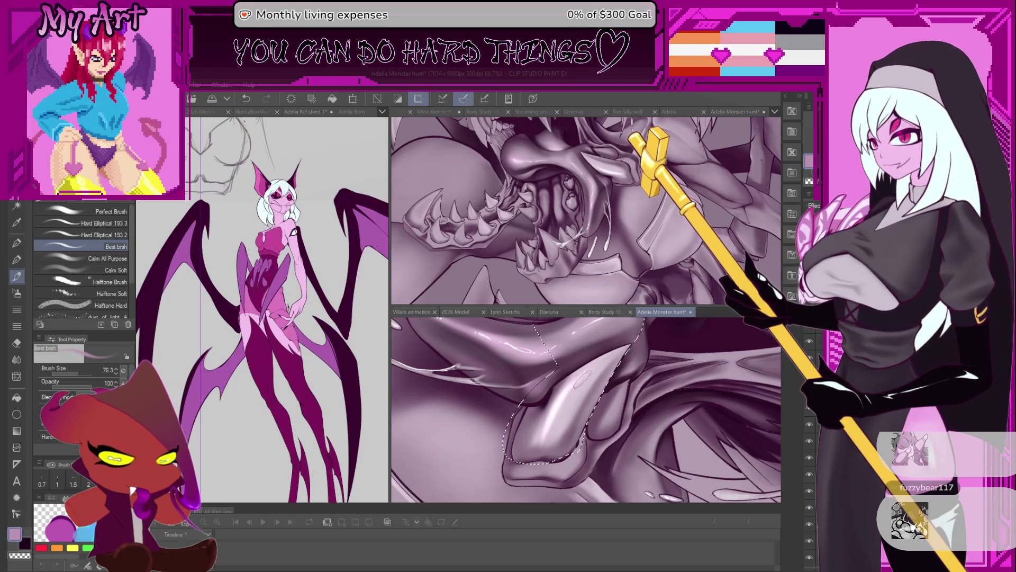
{"action": "key", "text": "bracketright"}
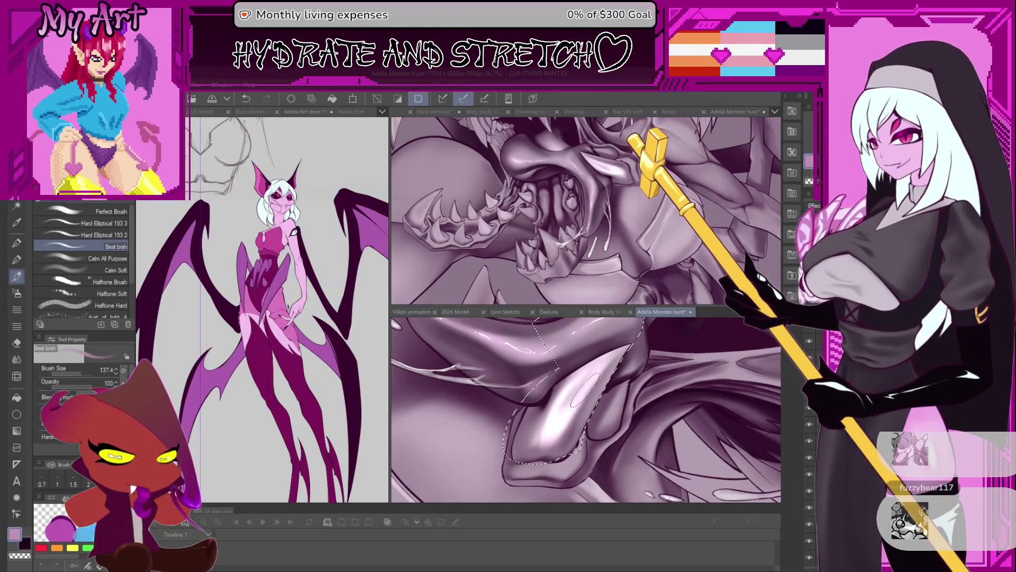
{"action": "left_click_drag", "start_coordinate": [572, 405], "coordinate": [555, 421]}
{"action": "key", "text": "b"}
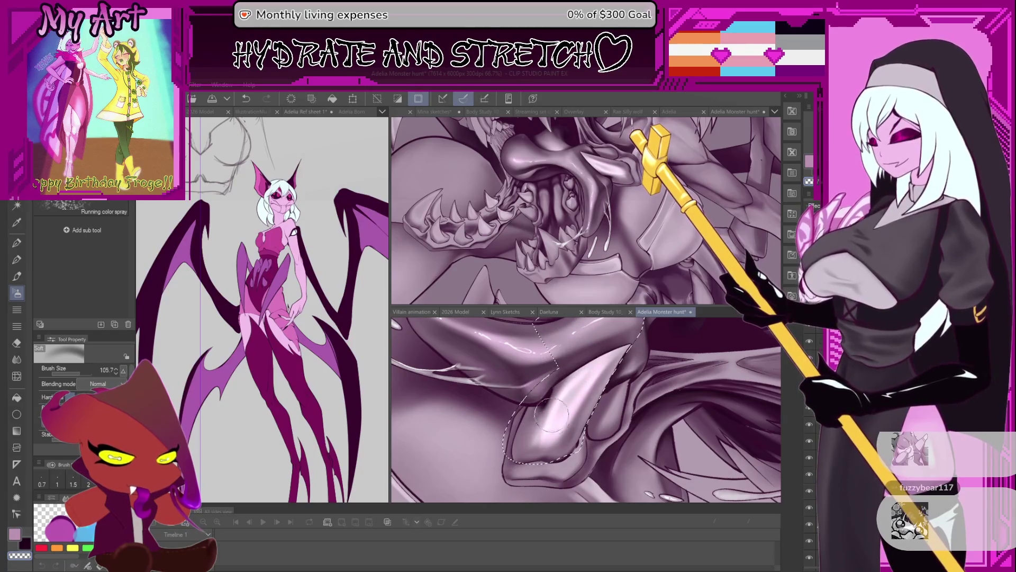
{"action": "left_click", "coordinate": [553, 421]}
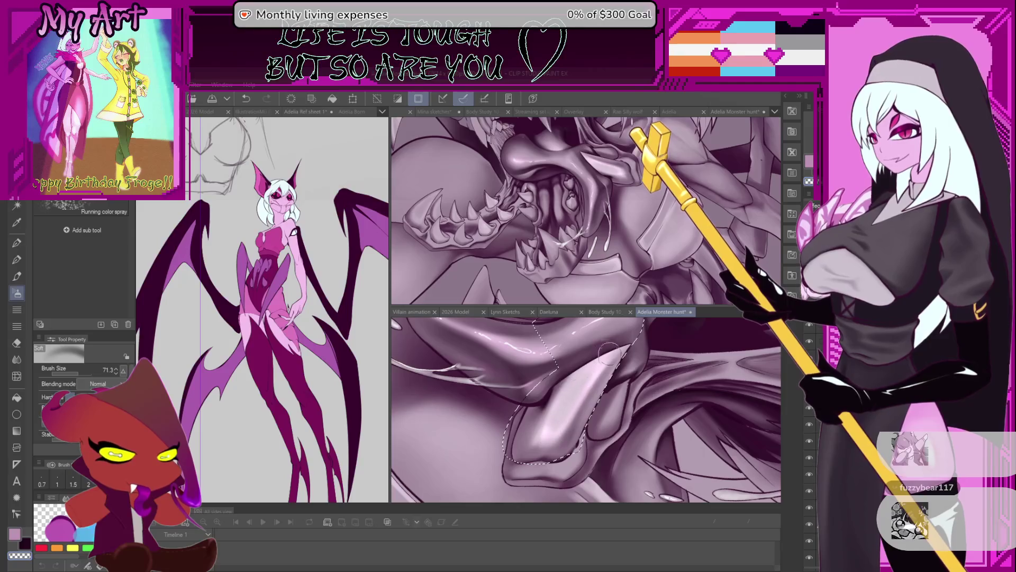
{"action": "key", "text": "bracketleft"}
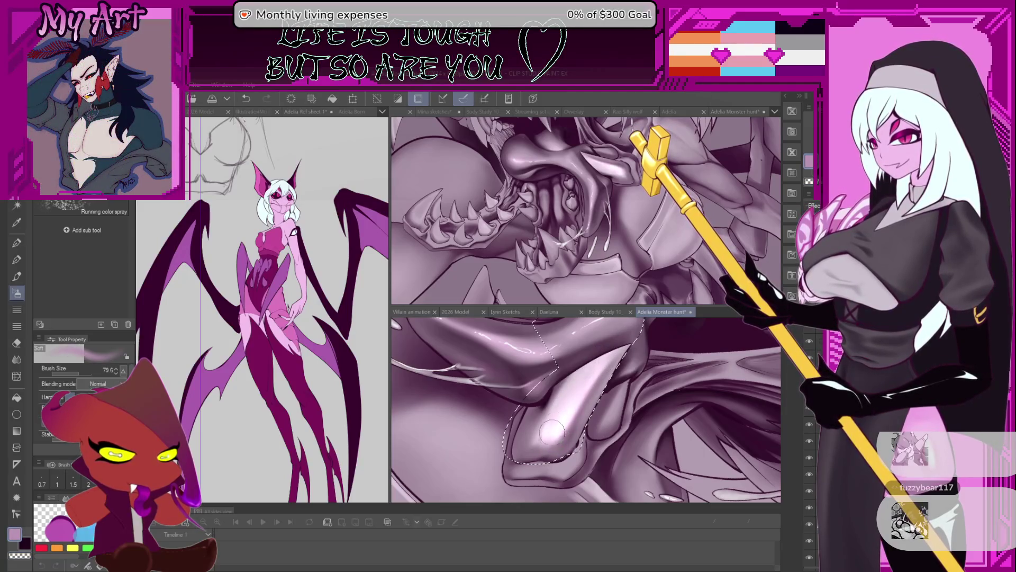
- Set the brush to transparent colour for erasing and re-zoom around the tongue
{"action": "key", "text": "c"}
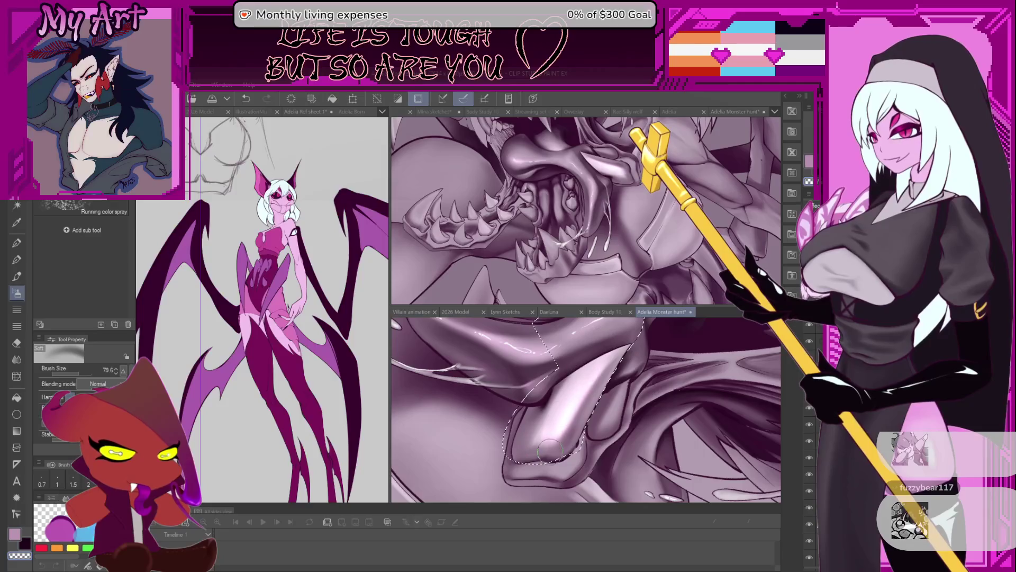
{"action": "mouse_move", "coordinate": [592, 426]}
{"action": "left_mouse_down"}
{"action": "mouse_move", "coordinate": [595, 408]}
{"action": "mouse_move", "coordinate": [580, 427]}
{"action": "mouse_move", "coordinate": [590, 417]}
{"action": "left_mouse_up"}
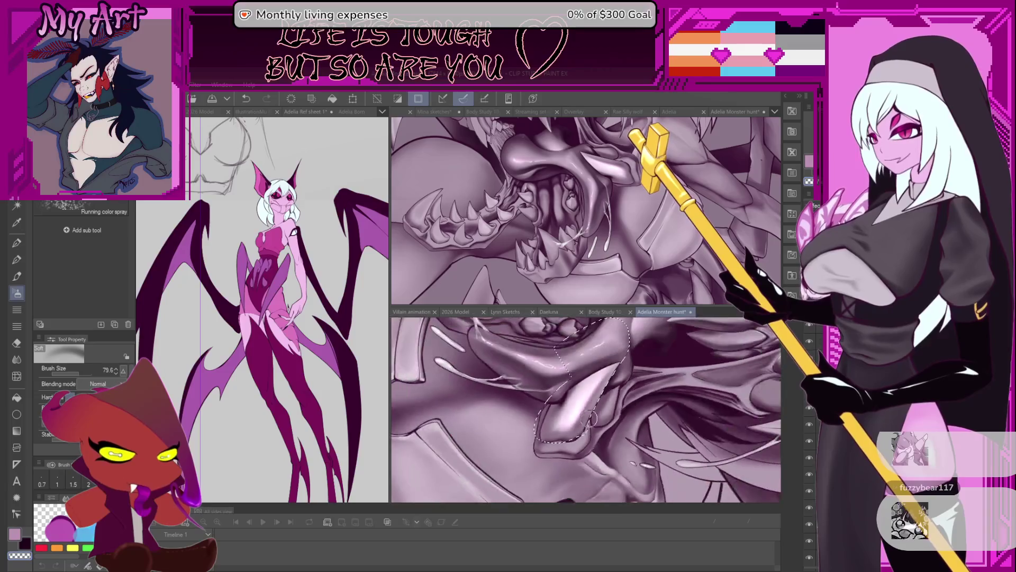
{"action": "scroll", "coordinate": [604, 400], "scroll_direction": "down", "scroll_amount": 6}
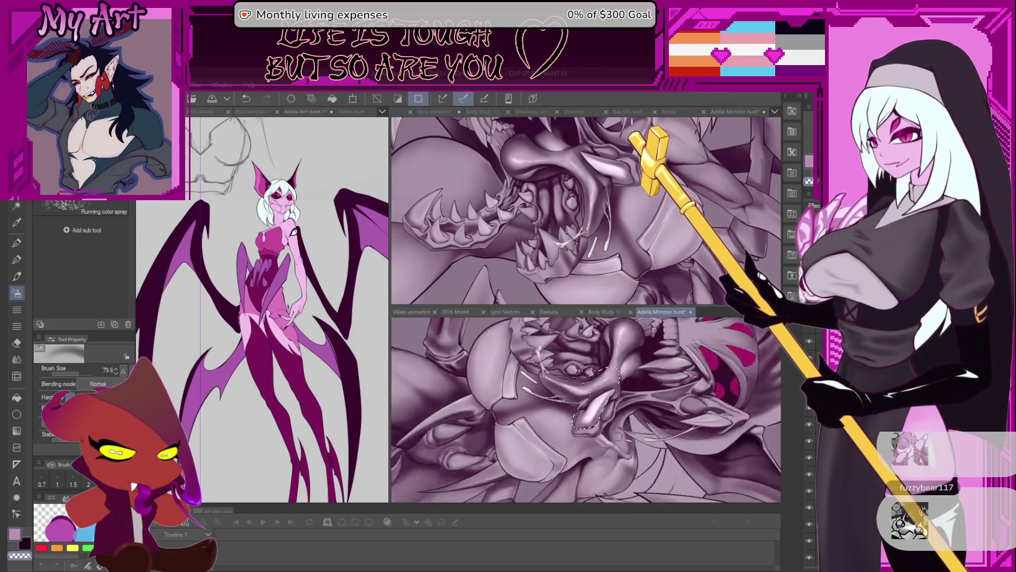
{"action": "scroll", "coordinate": [689, 365], "scroll_direction": "up", "scroll_amount": 3}
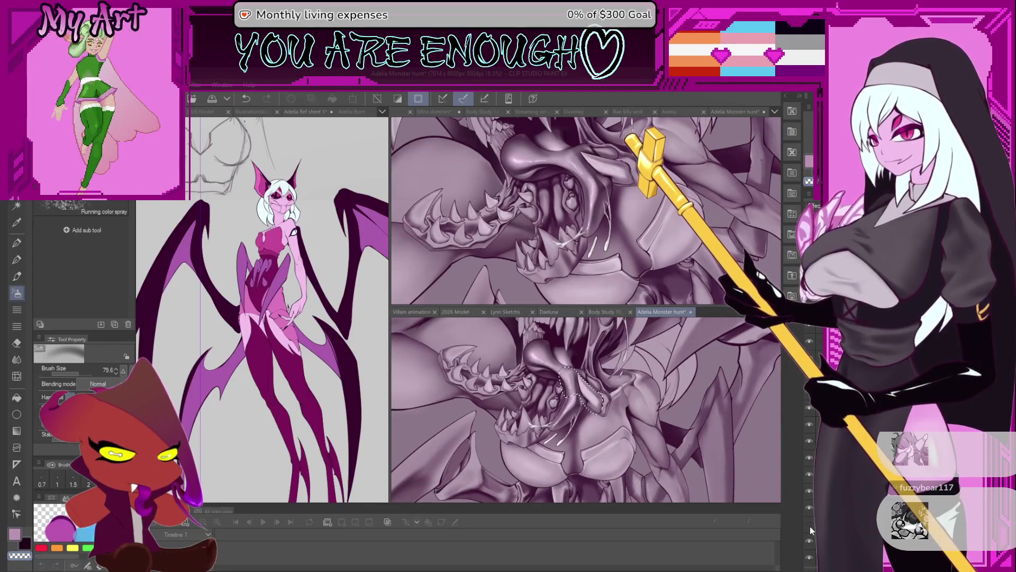
{"action": "scroll", "coordinate": [612, 477], "scroll_direction": "up", "scroll_amount": 2}
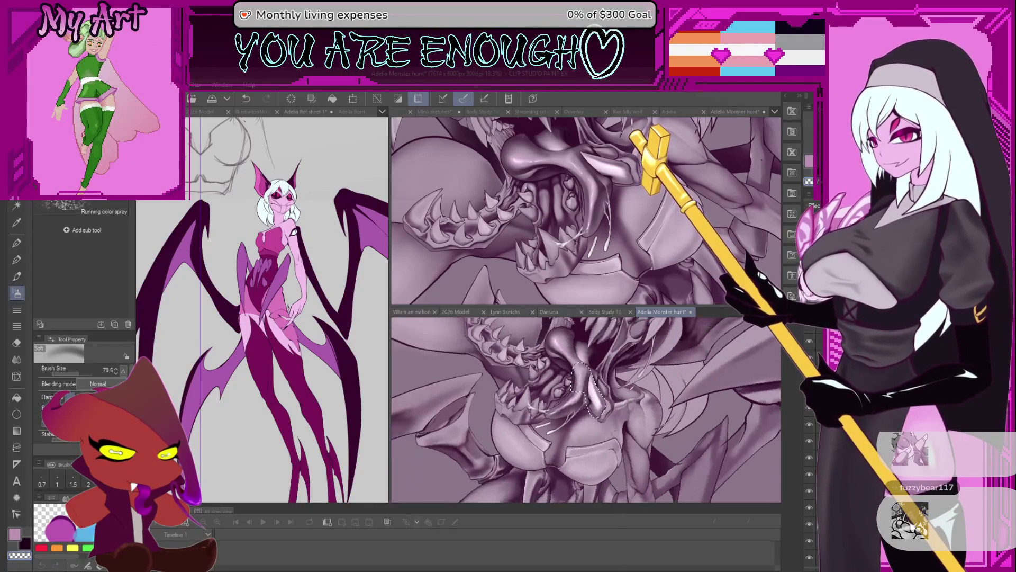
{"action": "scroll", "coordinate": [613, 478], "scroll_direction": "down", "scroll_amount": 3}
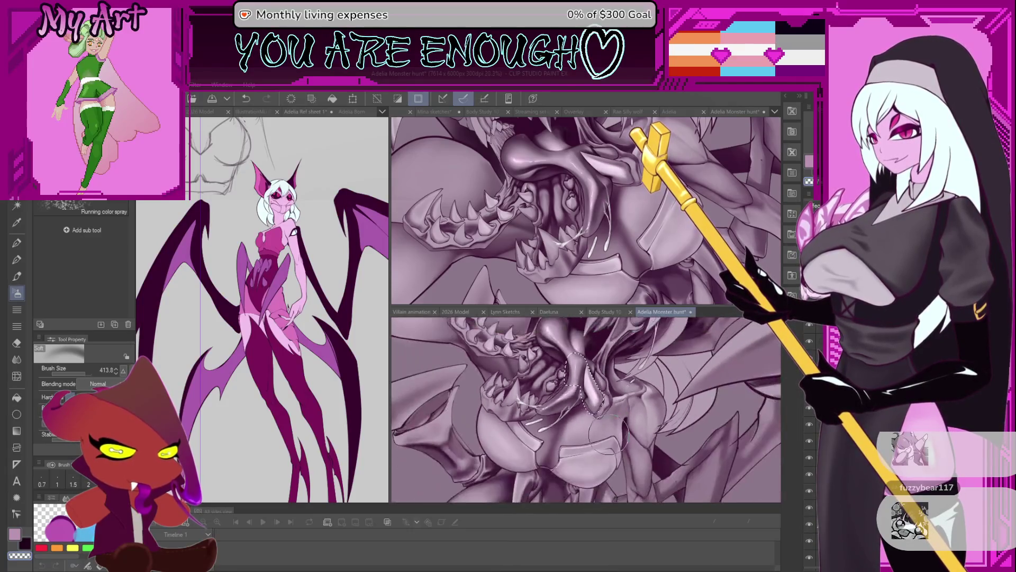
{"action": "scroll", "coordinate": [591, 407], "scroll_direction": "down", "scroll_amount": 2}
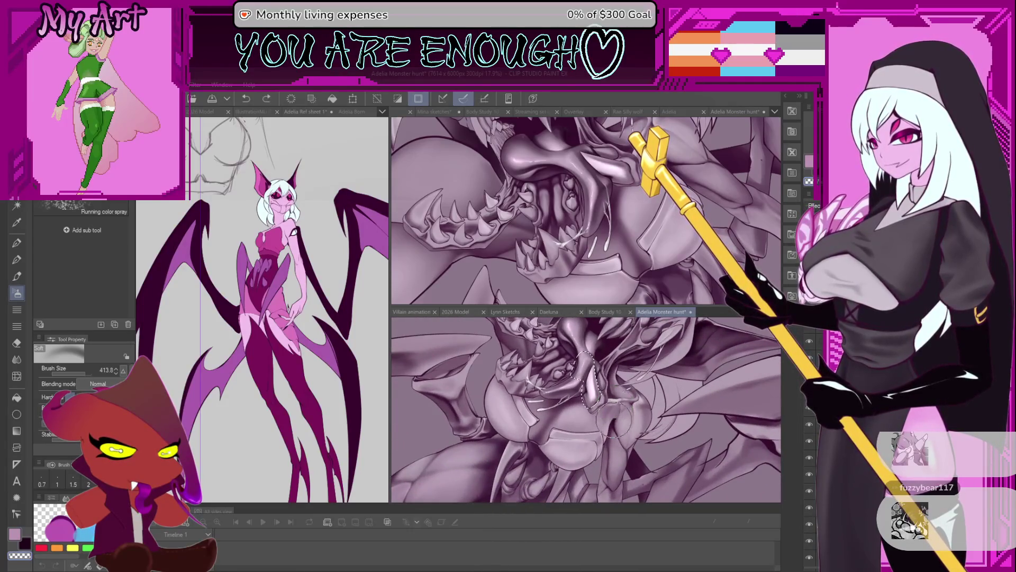
{"action": "scroll", "coordinate": [601, 358], "scroll_direction": "up", "scroll_amount": 1}
{"action": "key", "text": "p"}
{"action": "scroll", "coordinate": [593, 363], "scroll_direction": "up", "scroll_amount": 1}
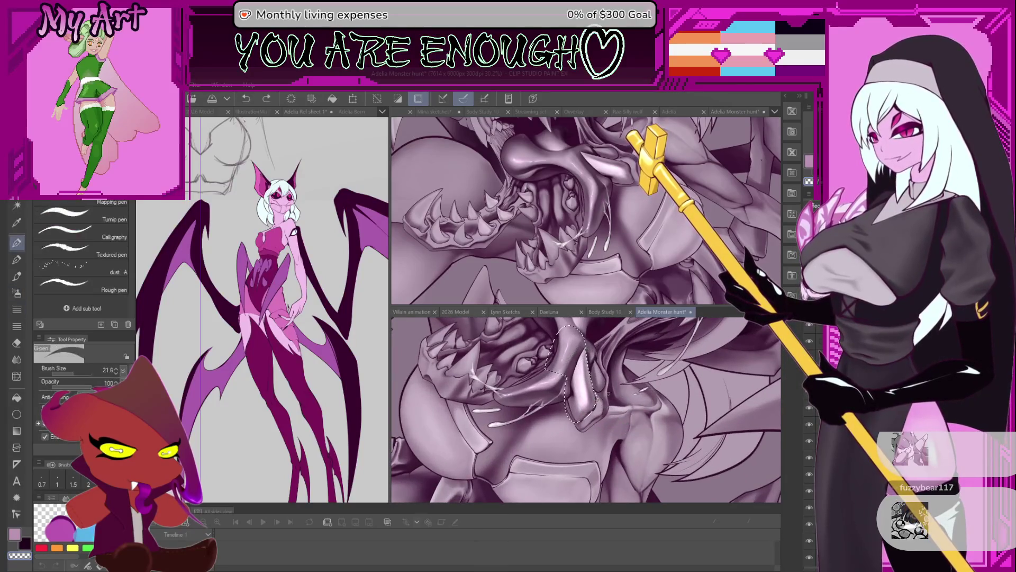
- Deselect the tongue and switch to an enlarged soft blending brush
{"action": "scroll", "coordinate": [588, 367], "scroll_direction": "up", "scroll_amount": 2}
{"action": "key", "text": "ctrl+d"}
{"action": "scroll", "coordinate": [603, 397], "scroll_direction": "up", "scroll_amount": 2}
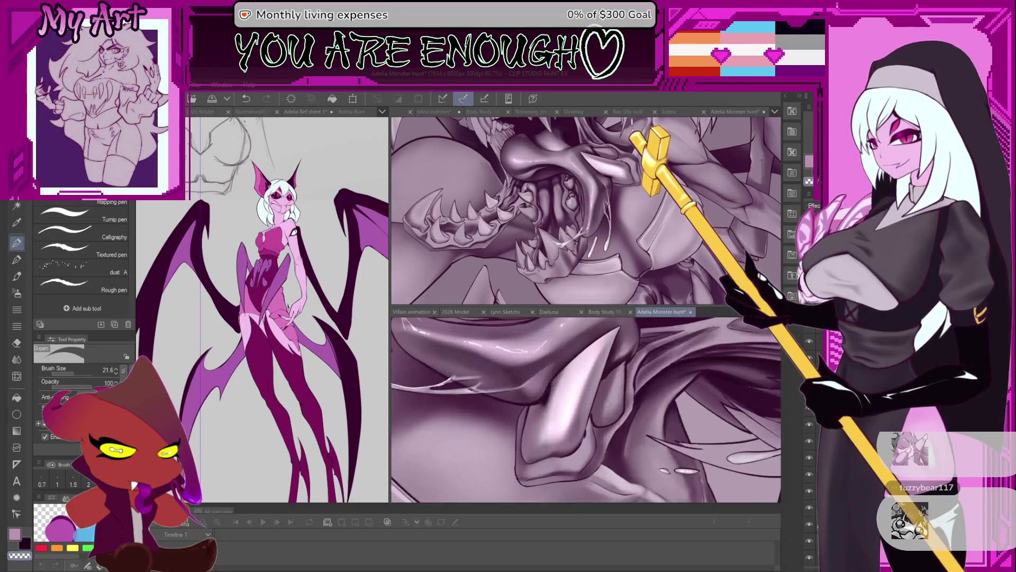
{"action": "scroll", "coordinate": [606, 400], "scroll_direction": "up", "scroll_amount": 1}
{"action": "key", "text": "b"}
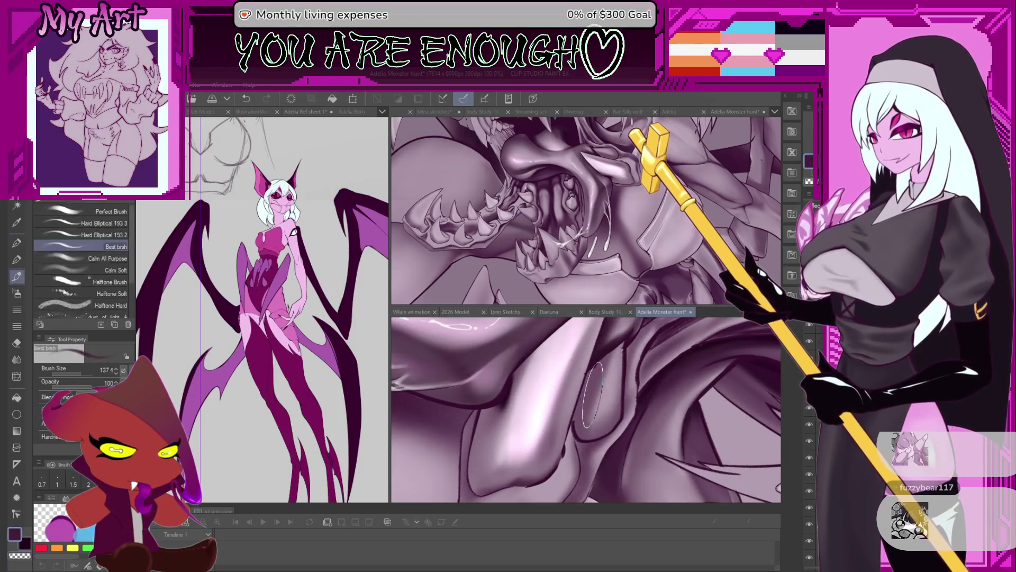
{"action": "scroll", "coordinate": [590, 390], "scroll_direction": "up", "scroll_amount": 1}
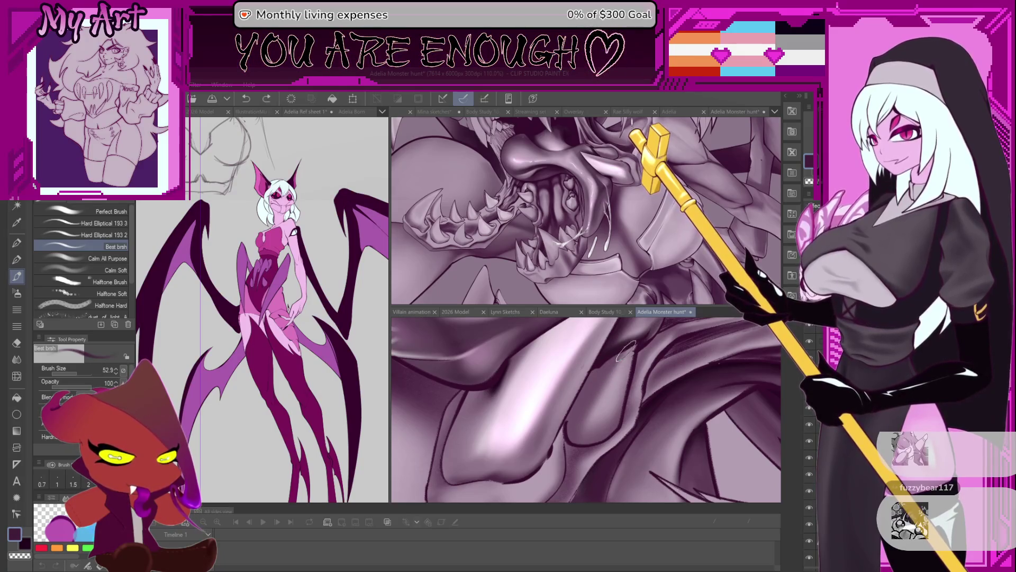
{"action": "scroll", "coordinate": [601, 416], "scroll_direction": "up", "scroll_amount": 1}
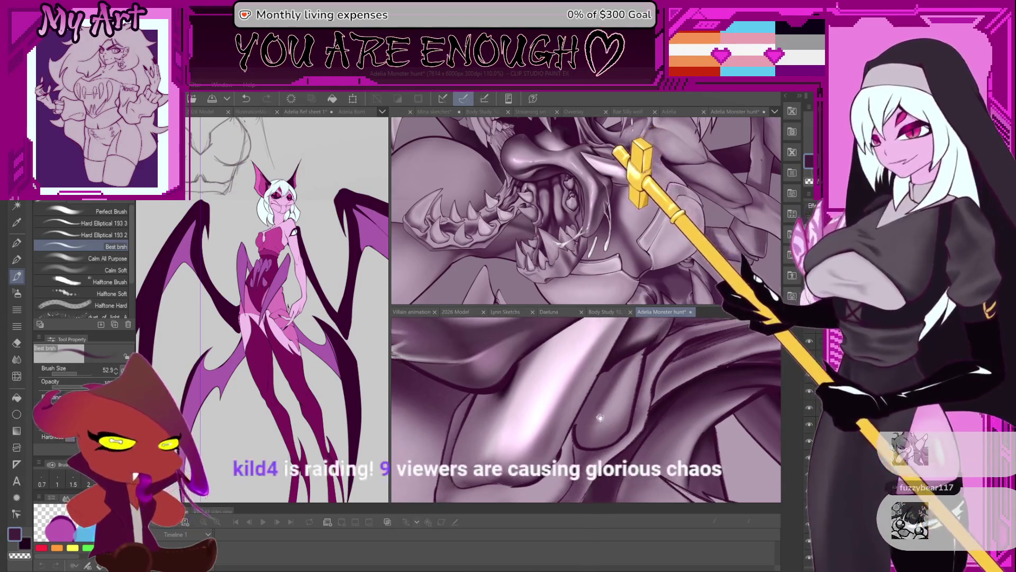
{"action": "left_click_drag", "start_coordinate": [592, 392], "coordinate": [604, 381]}
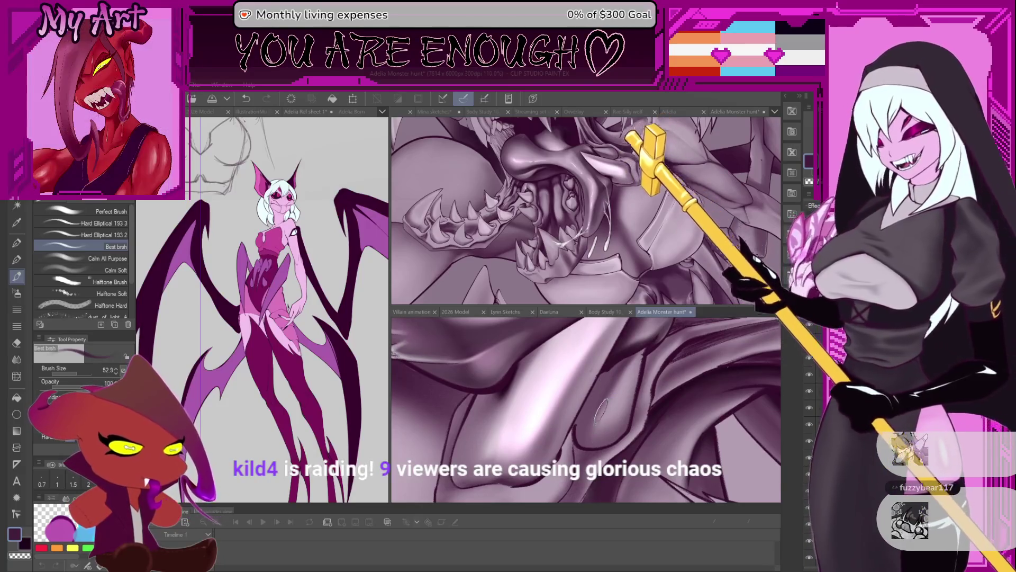
{"action": "scroll", "coordinate": [589, 412], "scroll_direction": "up", "scroll_amount": 2}
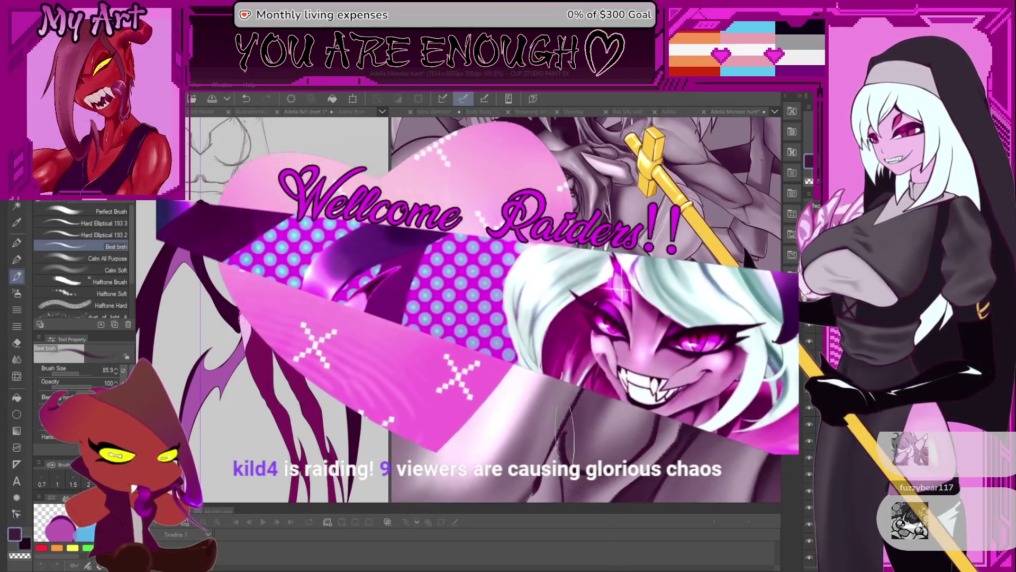
{"action": "key", "text": "m"}
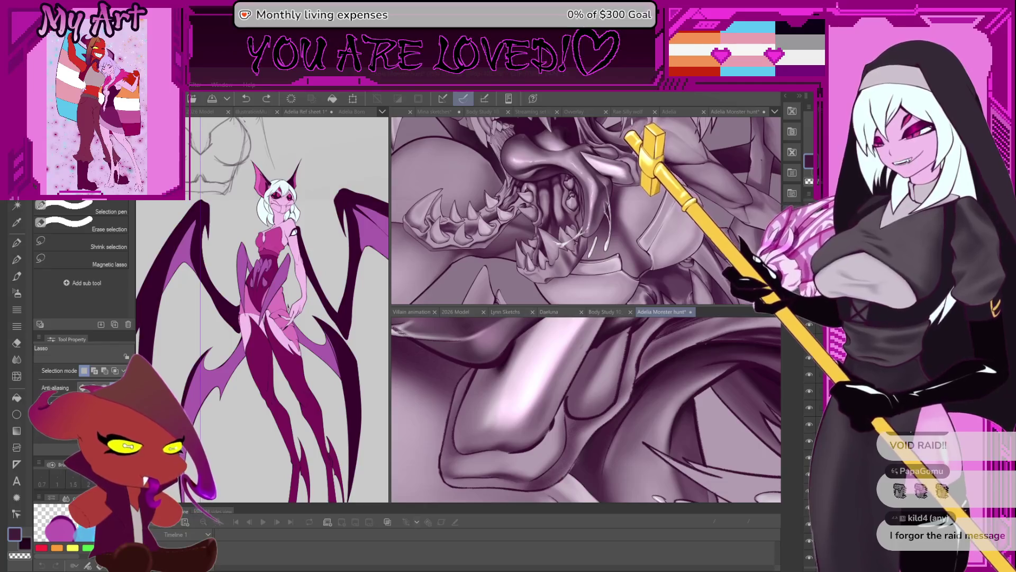
{"action": "scroll", "coordinate": [578, 394], "scroll_direction": "up", "scroll_amount": 2}
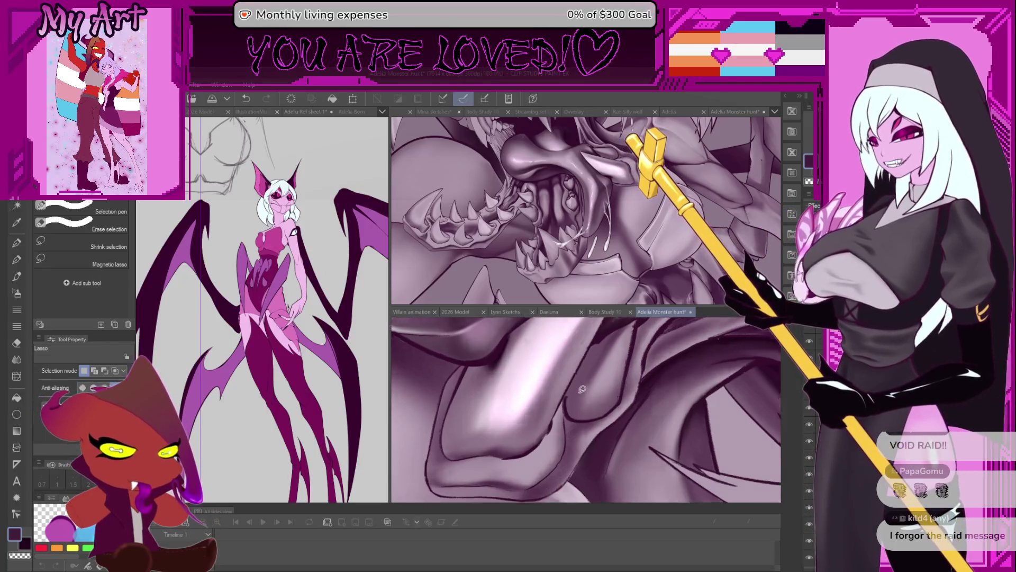
{"action": "scroll", "coordinate": [614, 383], "scroll_direction": "down", "scroll_amount": 1}
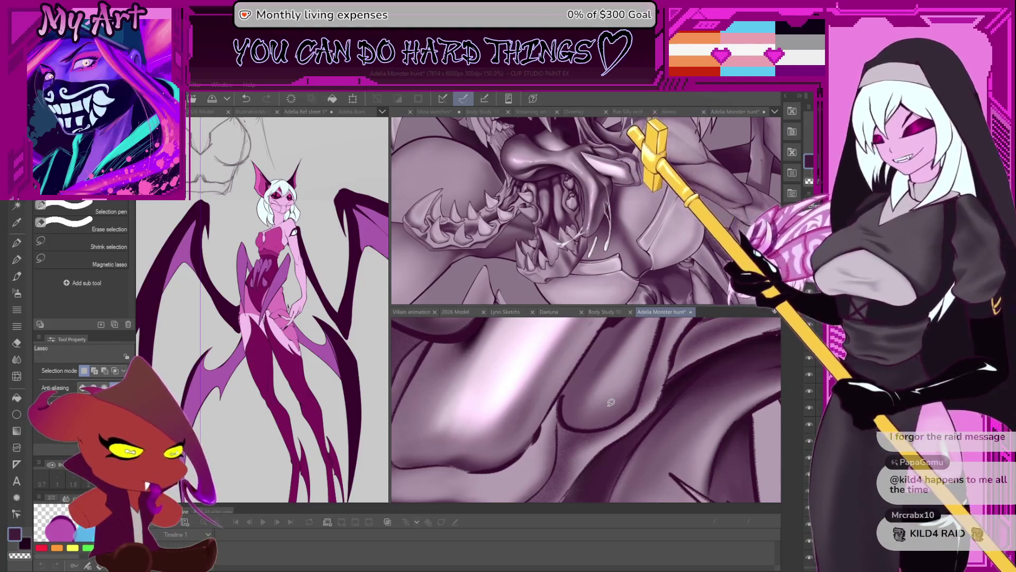
{"action": "scroll", "coordinate": [596, 383], "scroll_direction": "up", "scroll_amount": 1}
{"action": "key", "text": "p"}
{"action": "scroll", "coordinate": [599, 384], "scroll_direction": "up", "scroll_amount": 1}
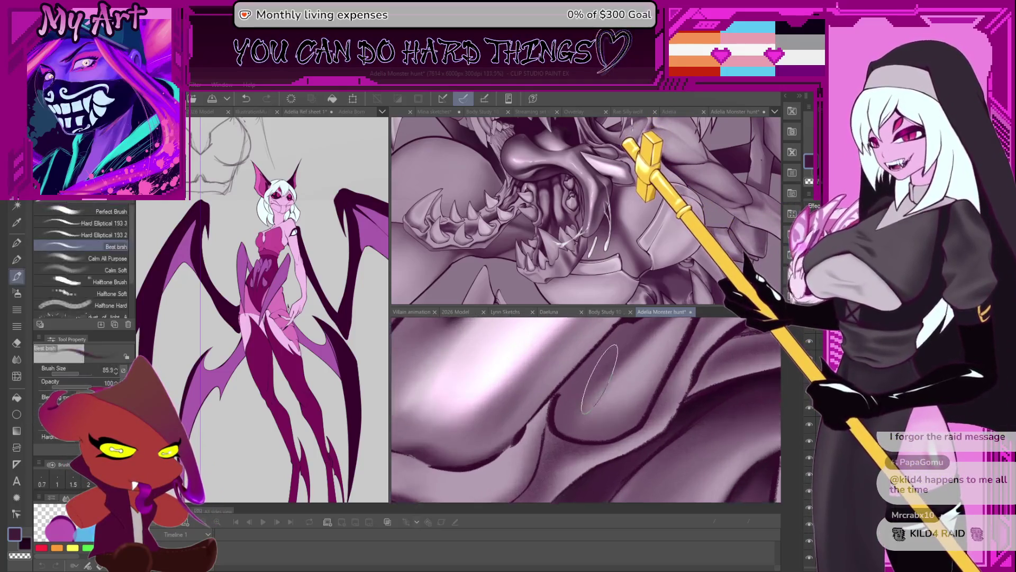
{"action": "key", "text": "b"}
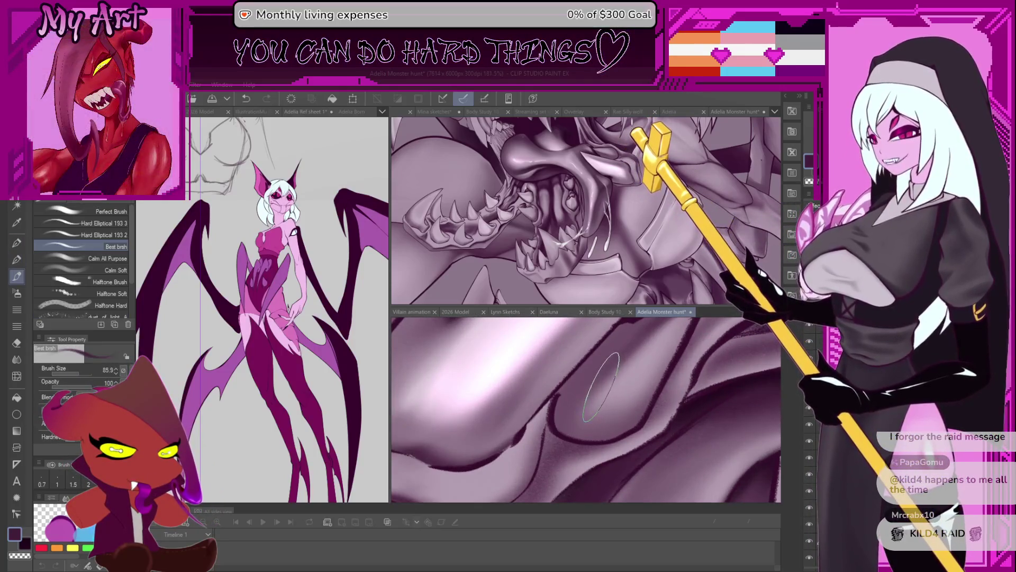
{"action": "scroll", "coordinate": [603, 405], "scroll_direction": "down", "scroll_amount": 2}
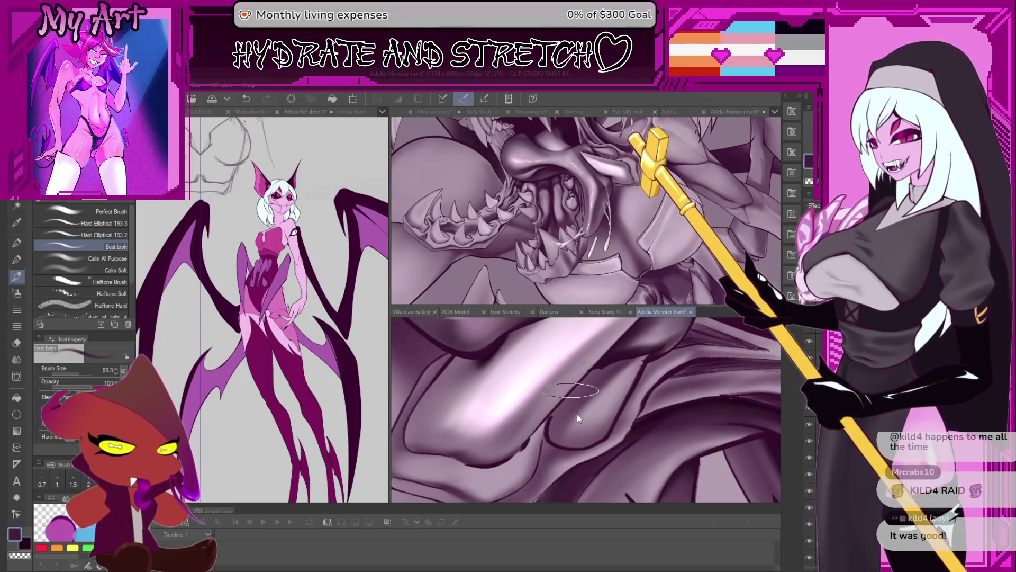
{"action": "key", "text": "minus"}
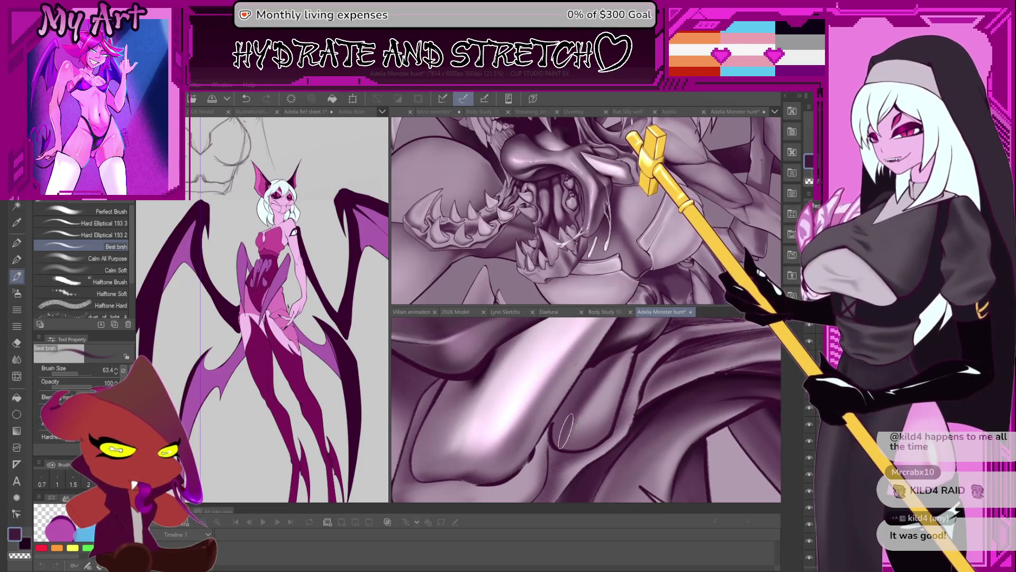
{"action": "key", "text": "minus"}
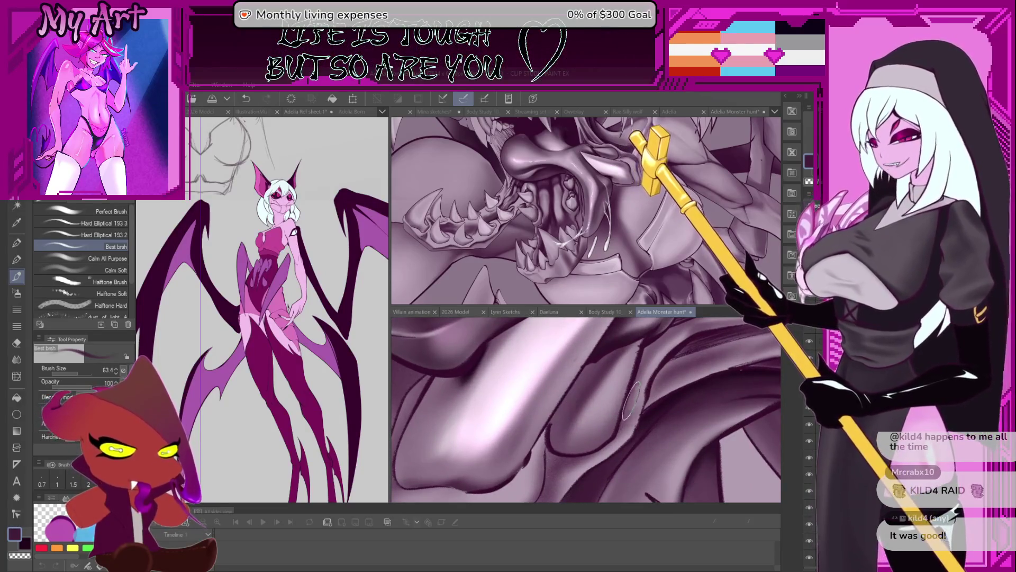
{"action": "scroll", "coordinate": [560, 427], "scroll_direction": "down", "scroll_amount": 5}
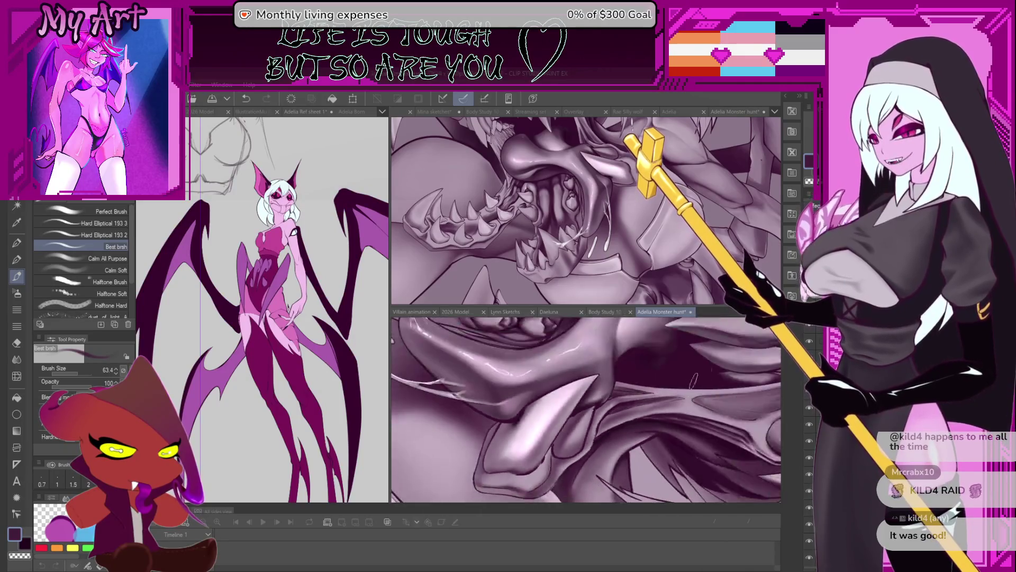
{"action": "key", "text": "asciicircum"}
{"action": "key", "text": "asciicircum"}
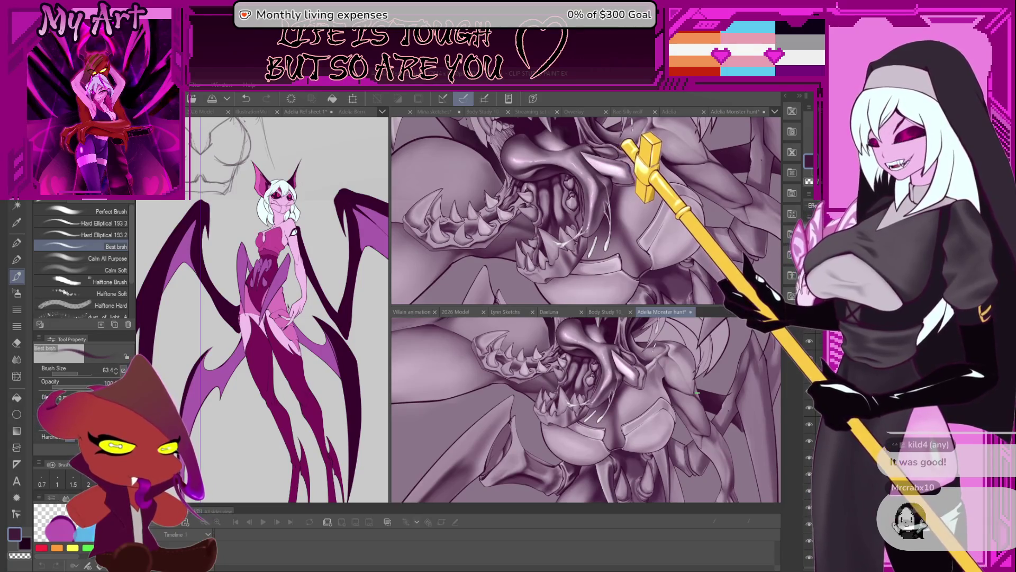
- Bring the whole monster into view
{"action": "scroll", "coordinate": [586, 409], "scroll_direction": "down", "scroll_amount": 3}
{"action": "scroll", "coordinate": [586, 410], "scroll_direction": "up", "scroll_amount": 3}
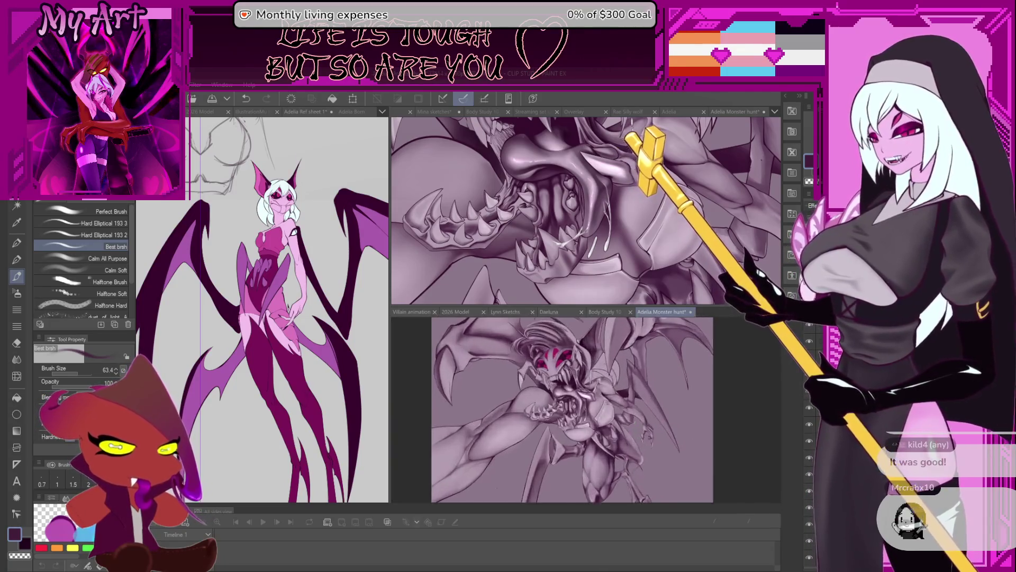
{"action": "left_click_drag", "start_coordinate": [604, 379], "coordinate": [660, 406]}
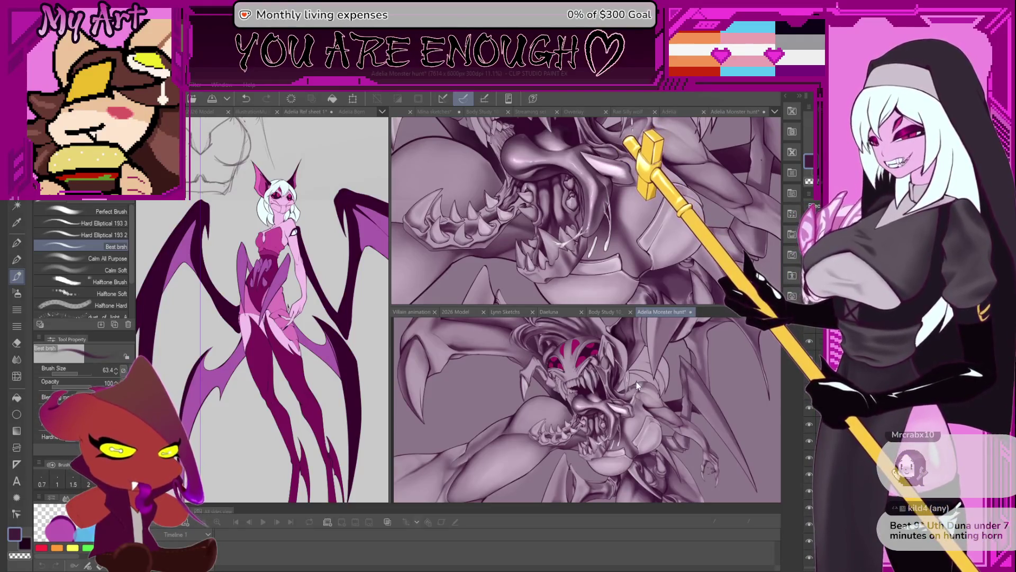
- Save the illustration with Ctrl+S
{"action": "key", "text": "ctrl+s"}
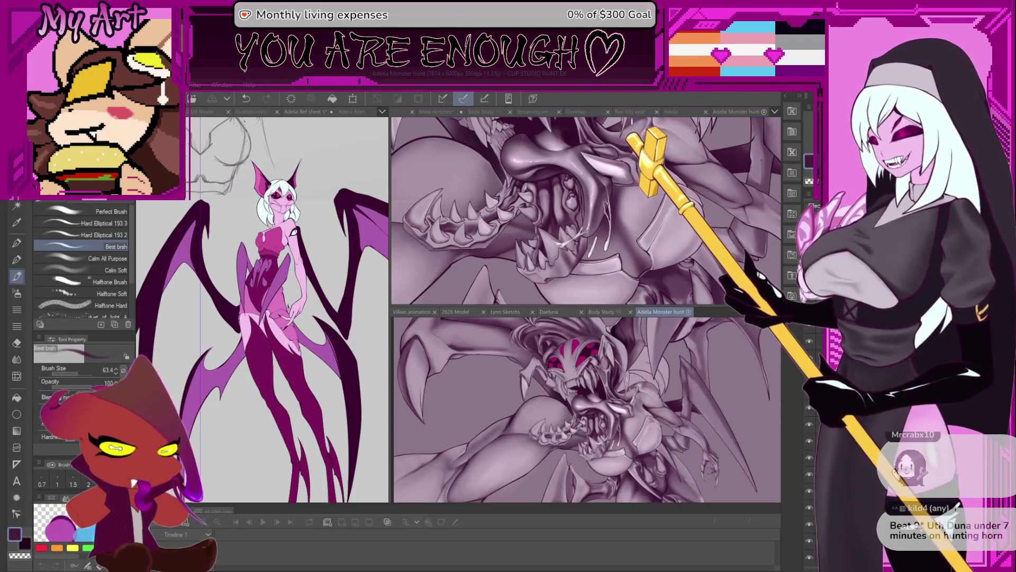
{"action": "scroll", "coordinate": [638, 449], "scroll_direction": "down", "scroll_amount": 2}
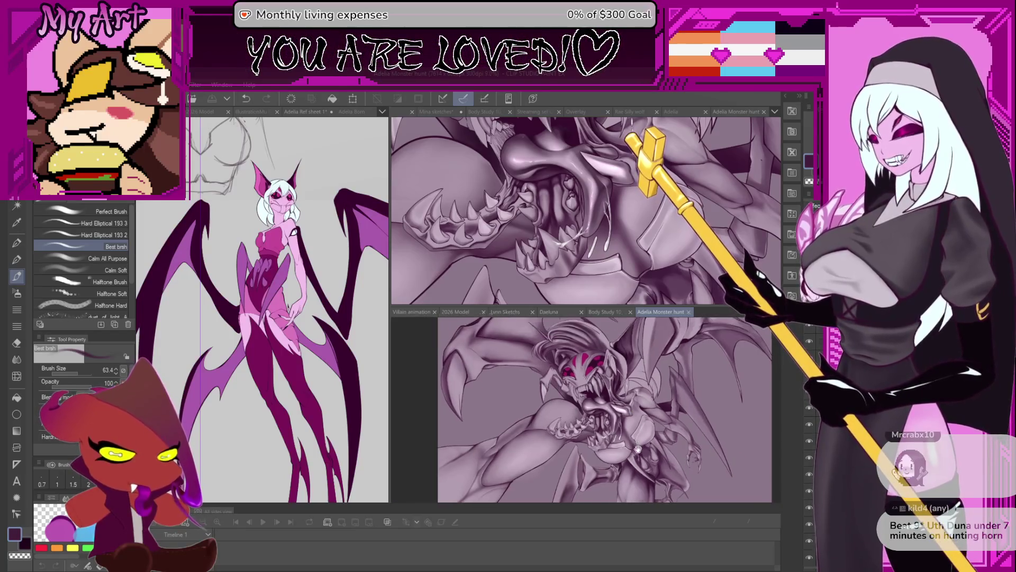
{"action": "scroll", "coordinate": [638, 449], "scroll_direction": "up", "scroll_amount": 5}
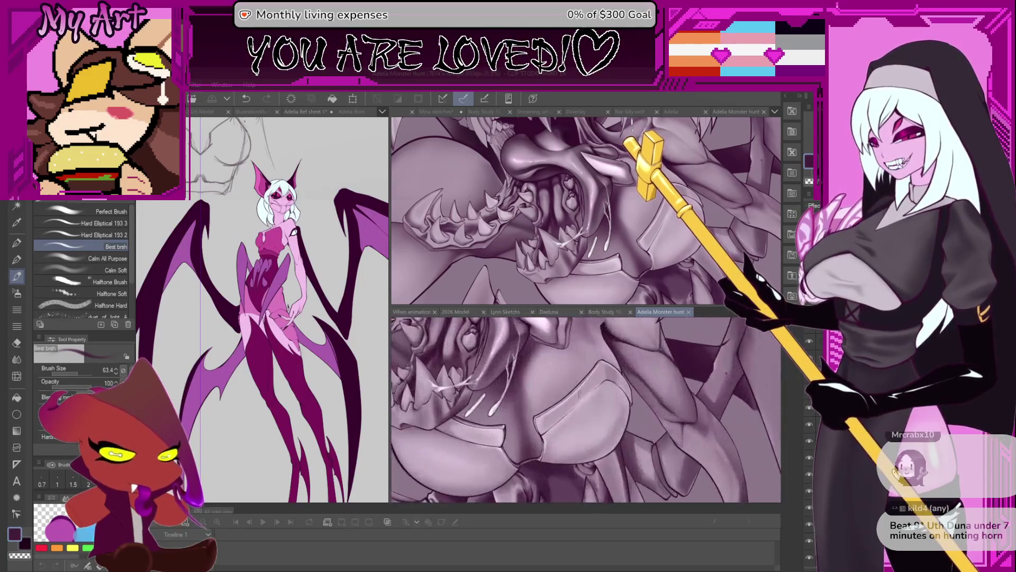
{"action": "scroll", "coordinate": [686, 393], "scroll_direction": "down", "scroll_amount": 3}
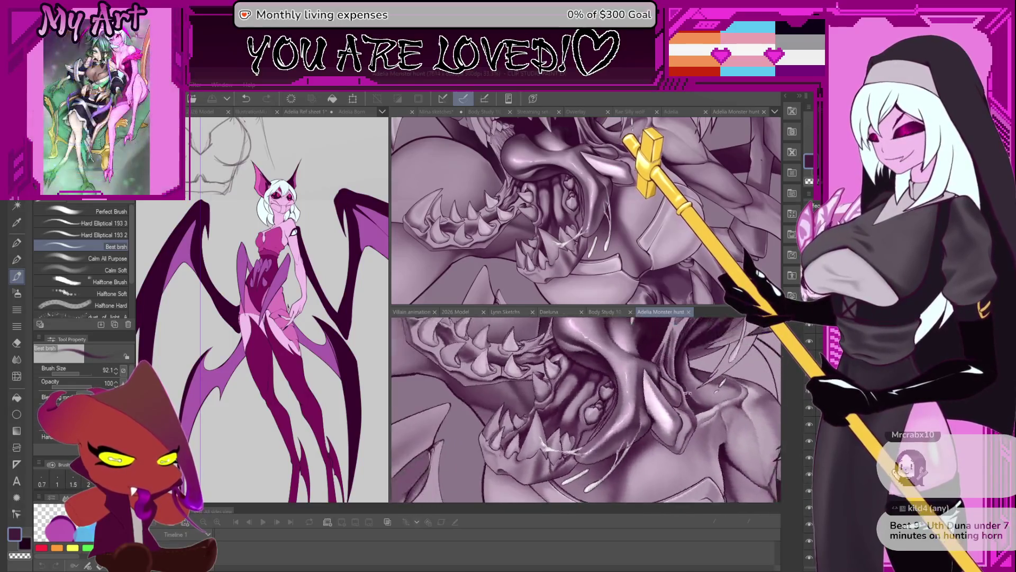
- Paint a pale highlight stroke on the lower jaw fold, then enlarge the brush
{"action": "scroll", "coordinate": [686, 393], "scroll_direction": "up", "scroll_amount": 4}
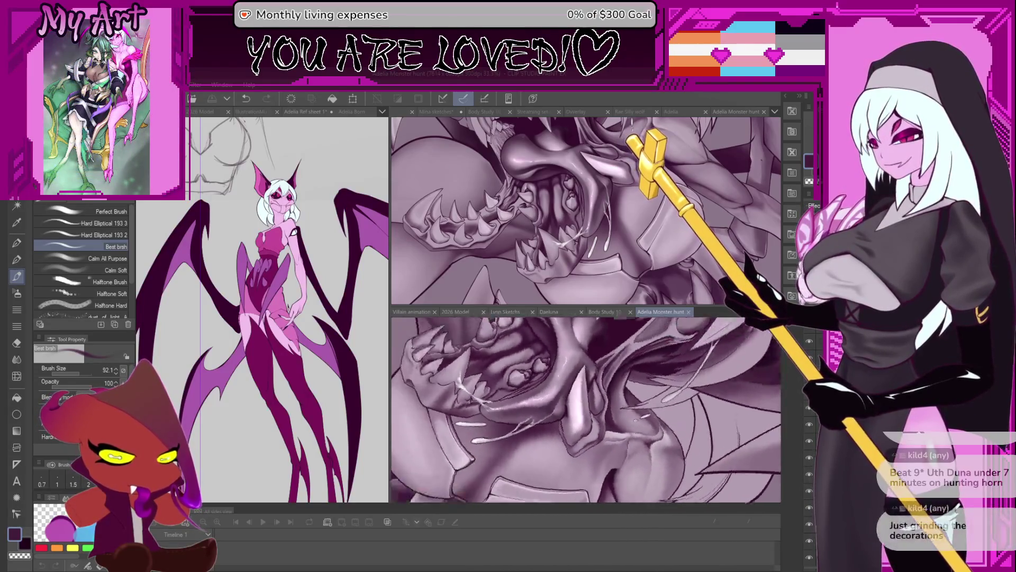
{"action": "scroll", "coordinate": [556, 395], "scroll_direction": "up", "scroll_amount": 5}
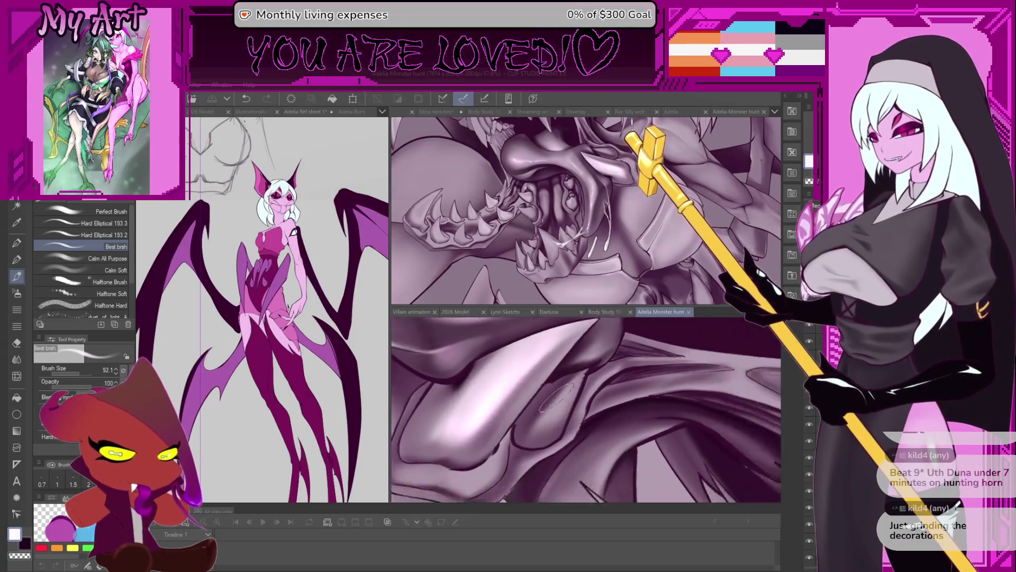
{"action": "scroll", "coordinate": [556, 396], "scroll_direction": "up", "scroll_amount": 2}
{"action": "left_click_drag", "start_coordinate": [561, 397], "coordinate": [548, 418]}
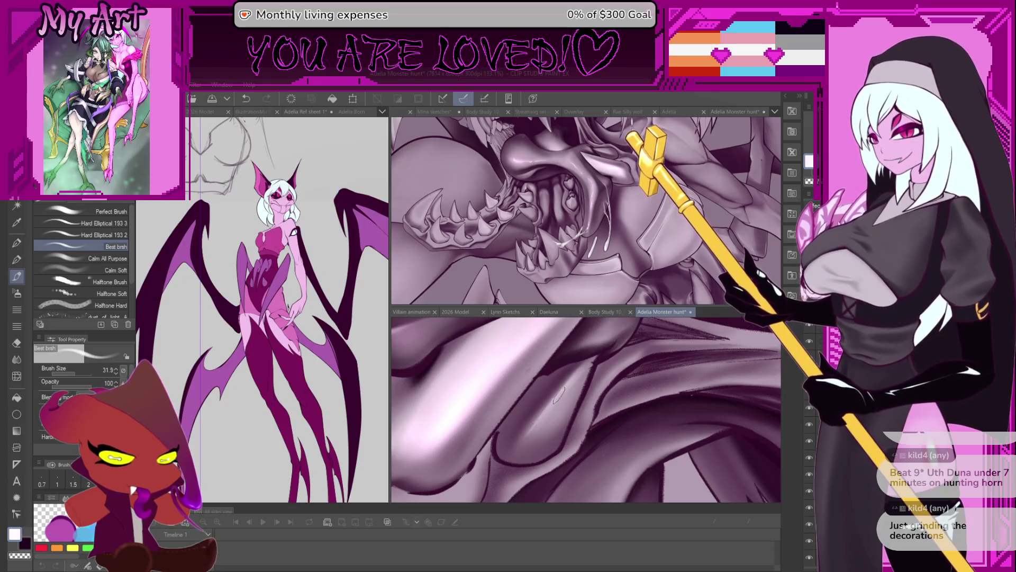
{"action": "key", "text": "bracketright"}
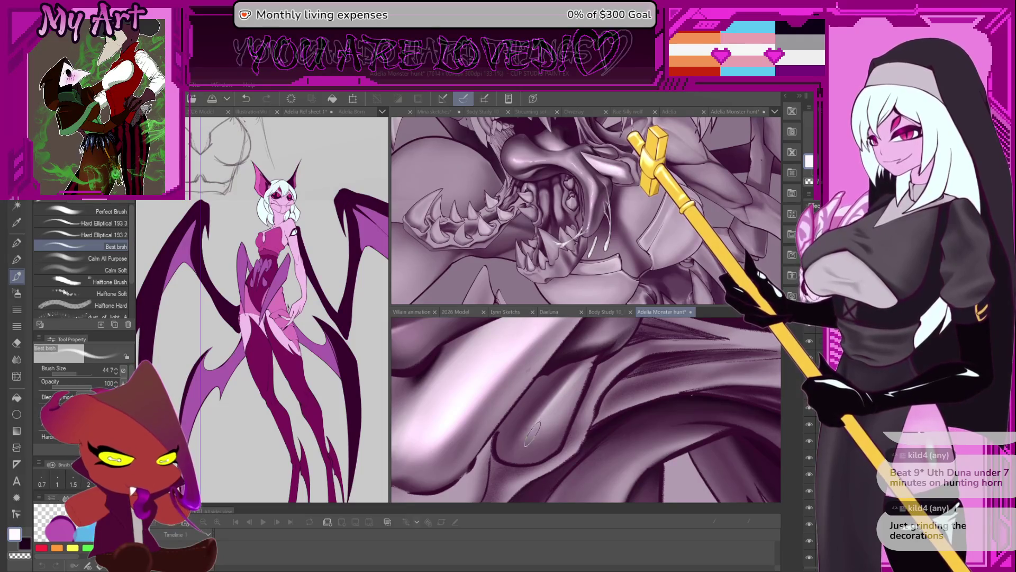
- Sample a lavender tone from the artwork and reframe the view around the snout
{"action": "left_click", "coordinate": [559, 407], "text": "alt"}
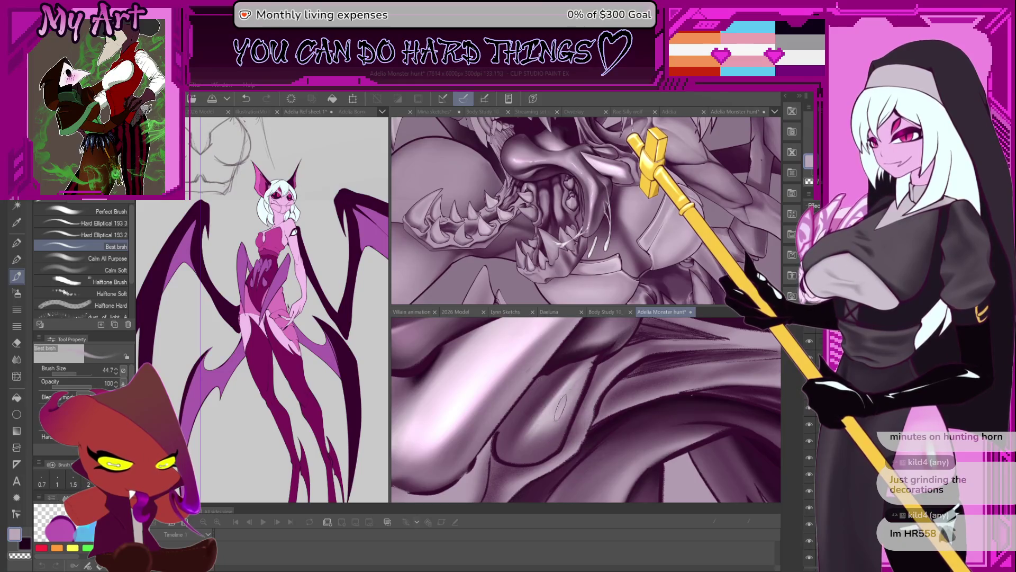
{"action": "left_click_drag", "start_coordinate": [559, 407], "coordinate": [590, 447]}
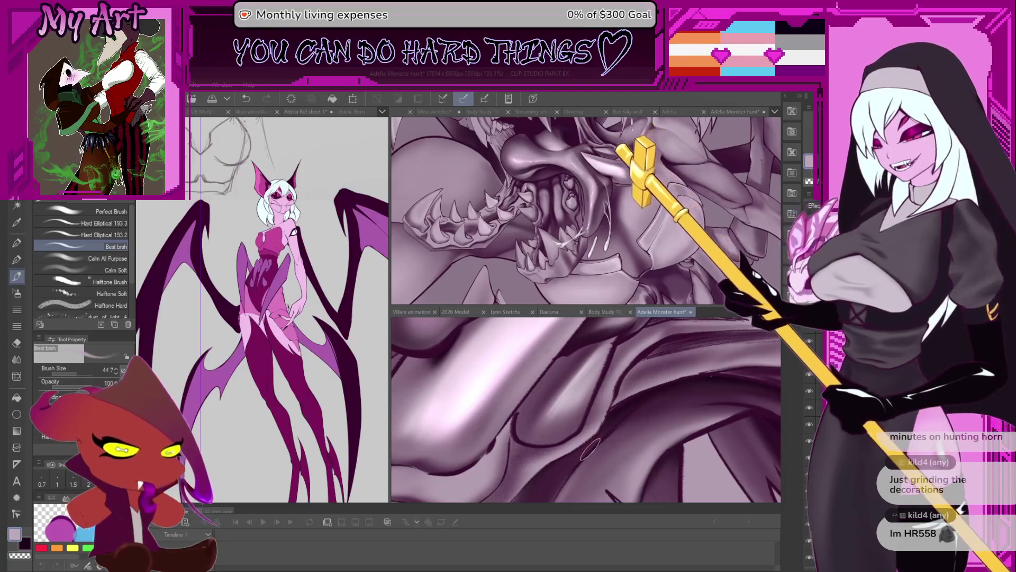
{"action": "mouse_move", "coordinate": [590, 449]}
{"action": "left_mouse_down"}
{"action": "mouse_move", "coordinate": [573, 416]}
{"action": "mouse_move", "coordinate": [587, 423]}
{"action": "left_mouse_up"}
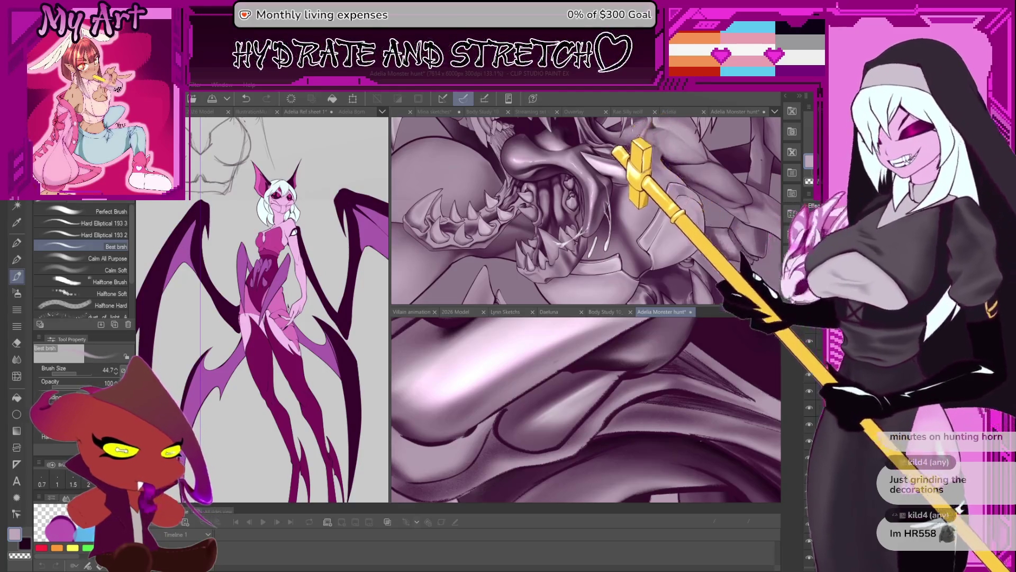
{"action": "scroll", "coordinate": [561, 410], "scroll_direction": "down", "scroll_amount": 4}
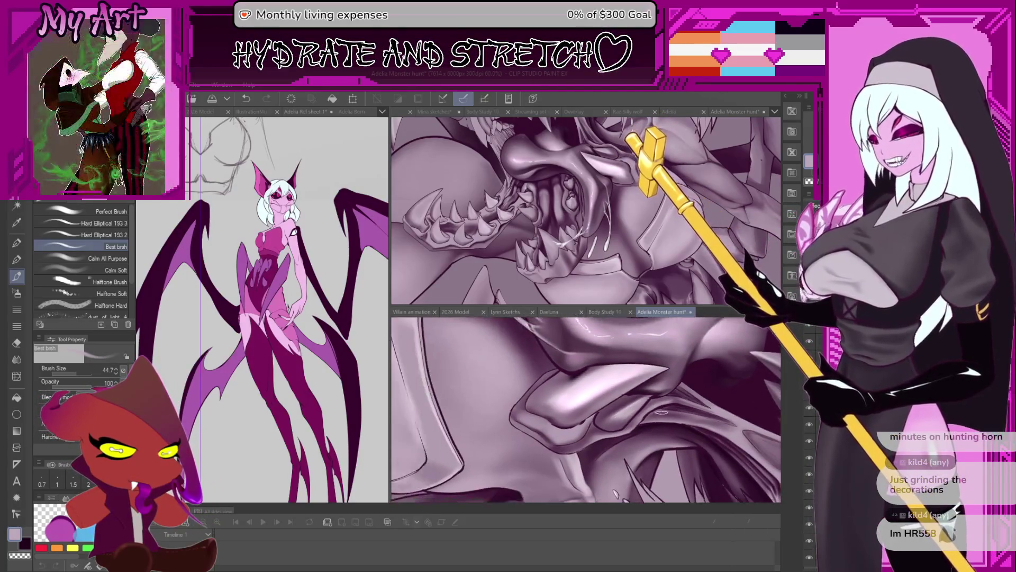
{"action": "mouse_move", "coordinate": [604, 420]}
{"action": "left_mouse_down"}
{"action": "mouse_move", "coordinate": [587, 401]}
{"action": "mouse_move", "coordinate": [569, 413]}
{"action": "mouse_move", "coordinate": [647, 378]}
{"action": "left_mouse_up"}
{"action": "scroll", "coordinate": [647, 378], "scroll_direction": "up", "scroll_amount": 2}
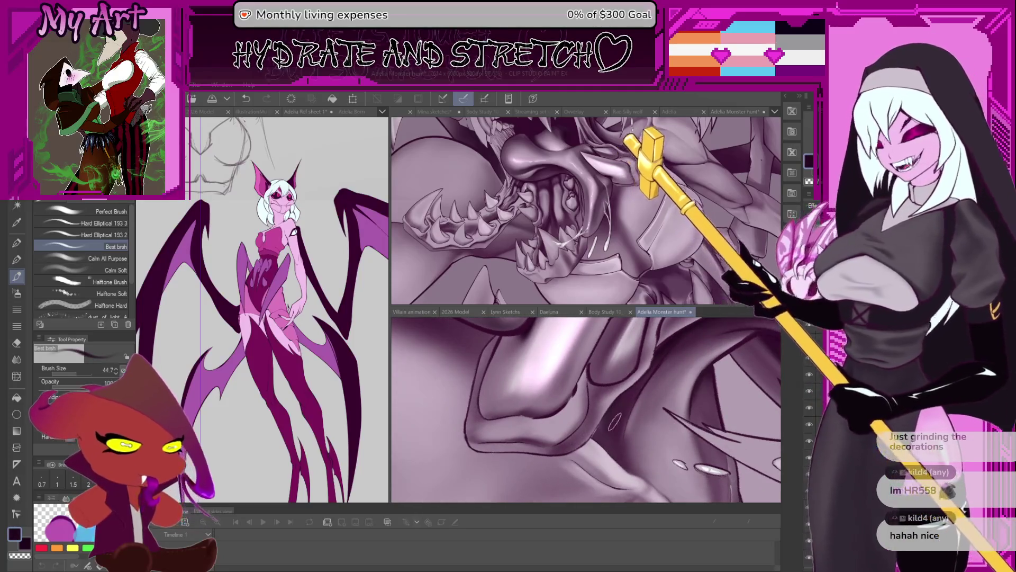
{"action": "scroll", "coordinate": [608, 393], "scroll_direction": "up", "scroll_amount": 2}
{"action": "scroll", "coordinate": [609, 393], "scroll_direction": "down", "scroll_amount": 3}
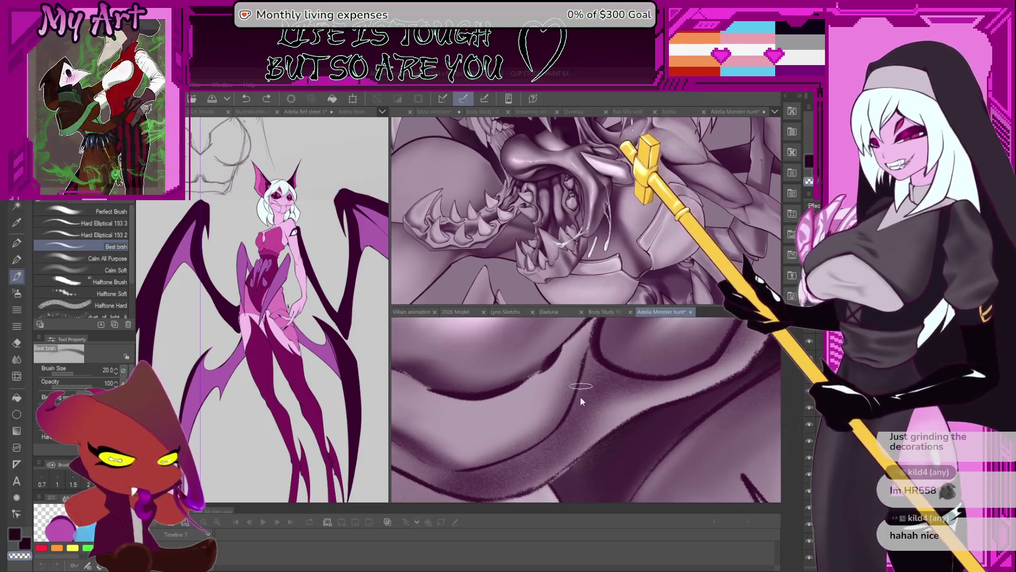
- Enlarge the pen to 28.7 and bring the jaw folds into view
{"action": "left_click_drag", "start_coordinate": [580, 396], "coordinate": [578, 406]}
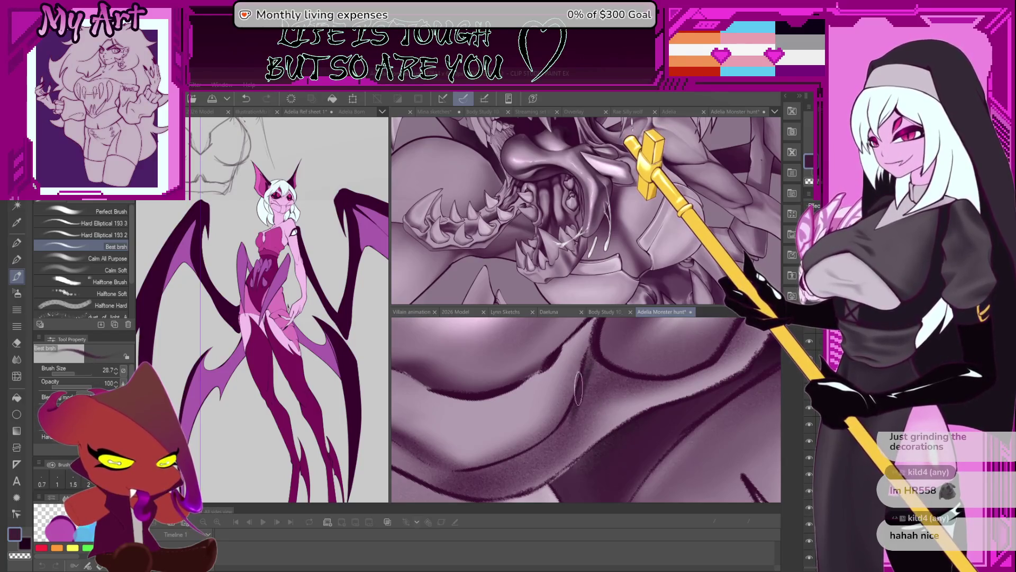
{"action": "scroll", "coordinate": [588, 373], "scroll_direction": "down", "scroll_amount": 3}
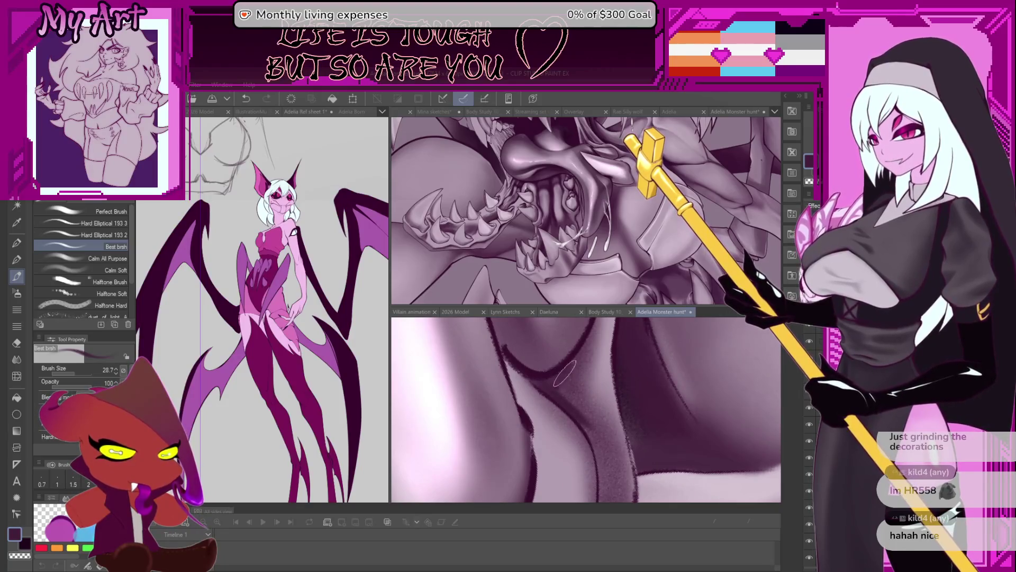
{"action": "mouse_move", "coordinate": [581, 369]}
{"action": "left_mouse_down"}
{"action": "mouse_move", "coordinate": [661, 387]}
{"action": "mouse_move", "coordinate": [639, 408]}
{"action": "left_mouse_up"}
{"action": "scroll", "coordinate": [645, 398], "scroll_direction": "up", "scroll_amount": 5}
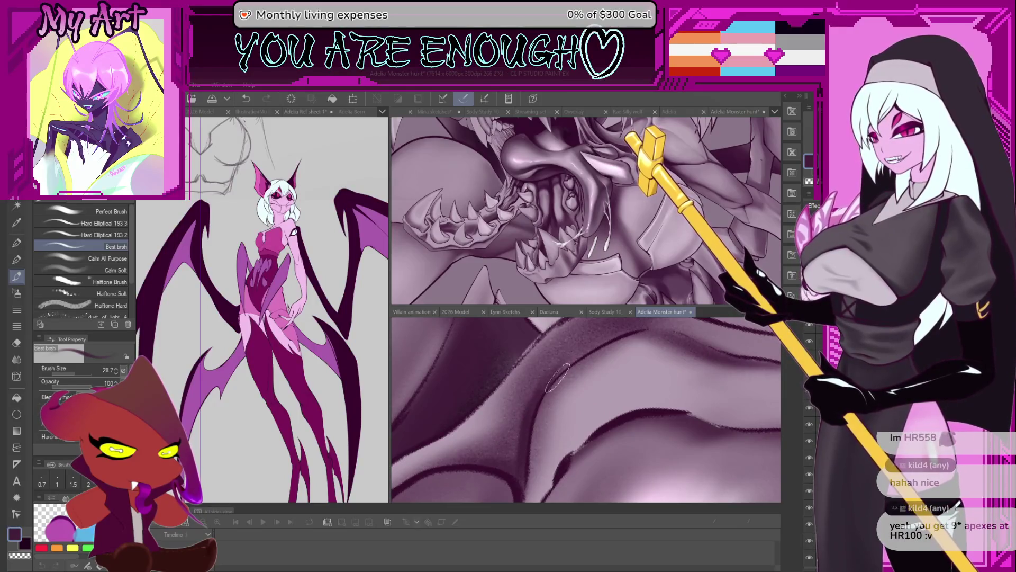
{"action": "scroll", "coordinate": [550, 408], "scroll_direction": "up", "scroll_amount": 1}
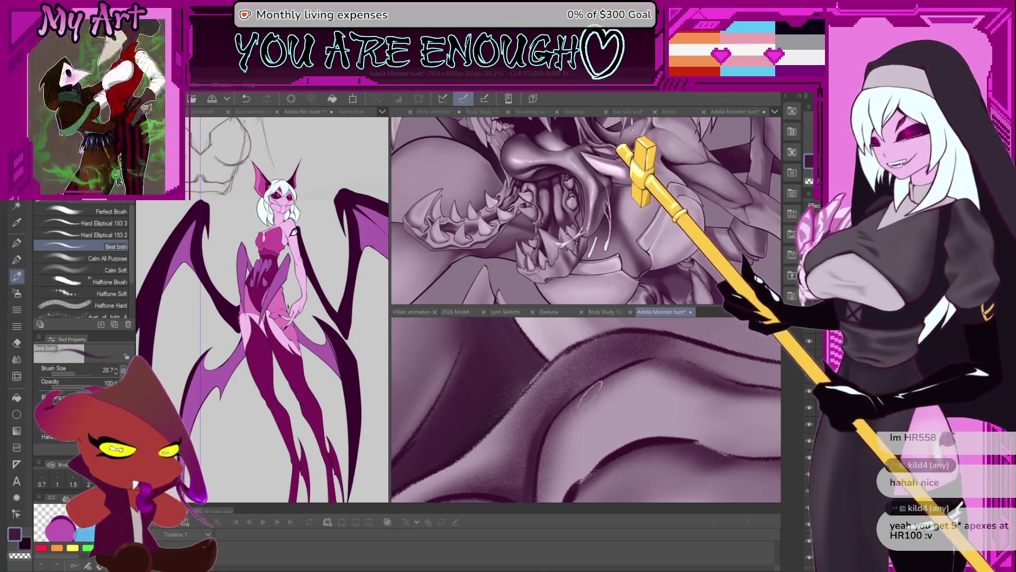
- Undo the earlier stroke on the lower jaw
{"action": "key", "text": "ctrl+z"}
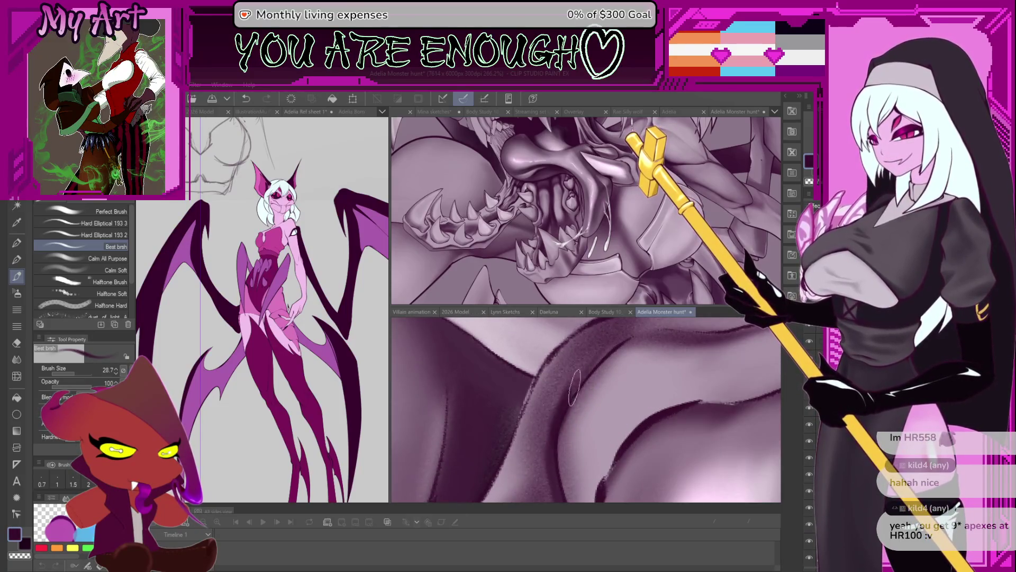
{"action": "scroll", "coordinate": [593, 364], "scroll_direction": "down", "scroll_amount": 5}
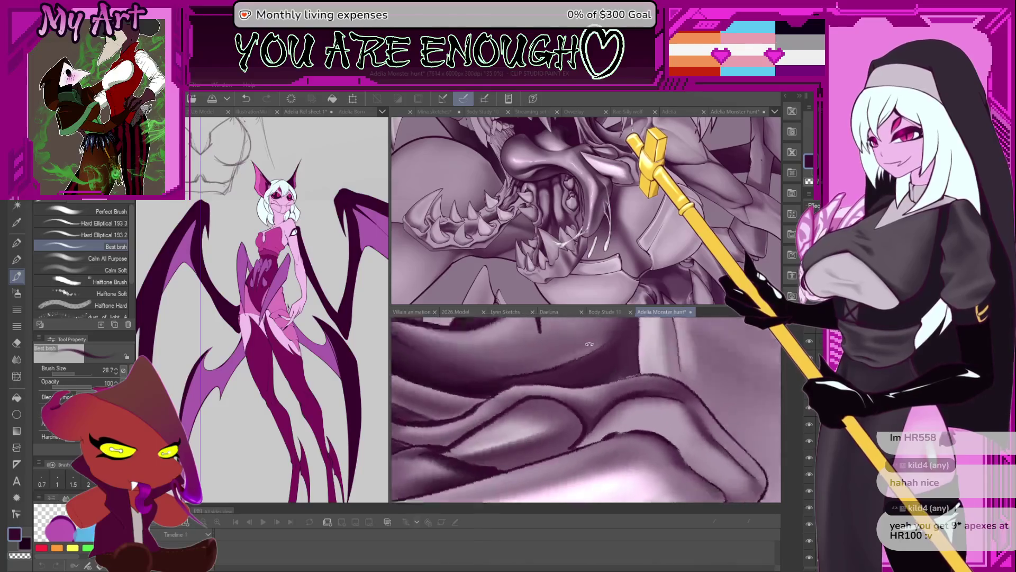
{"action": "scroll", "coordinate": [589, 373], "scroll_direction": "down", "scroll_amount": 2}
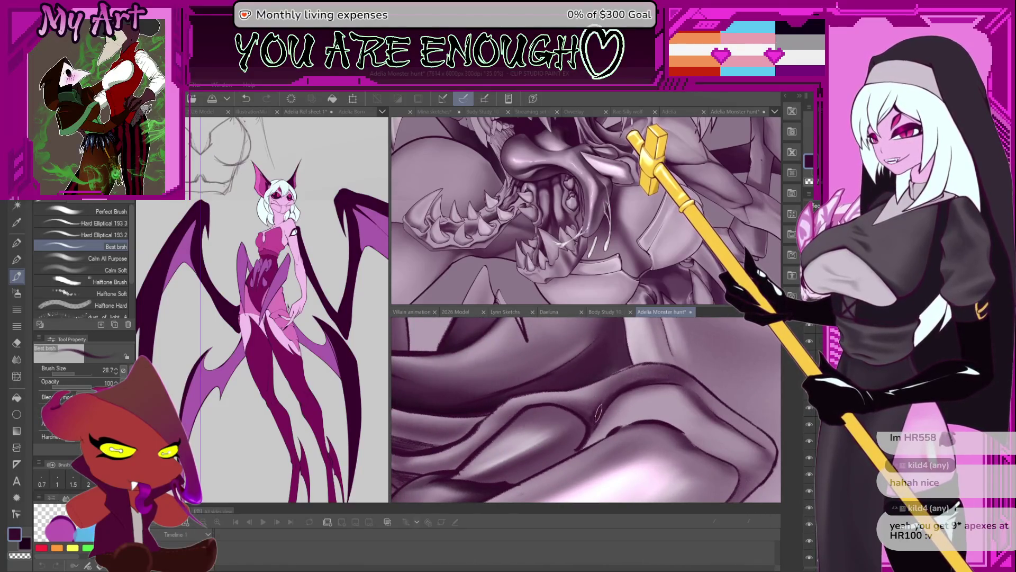
{"action": "scroll", "coordinate": [608, 404], "scroll_direction": "down", "scroll_amount": 1}
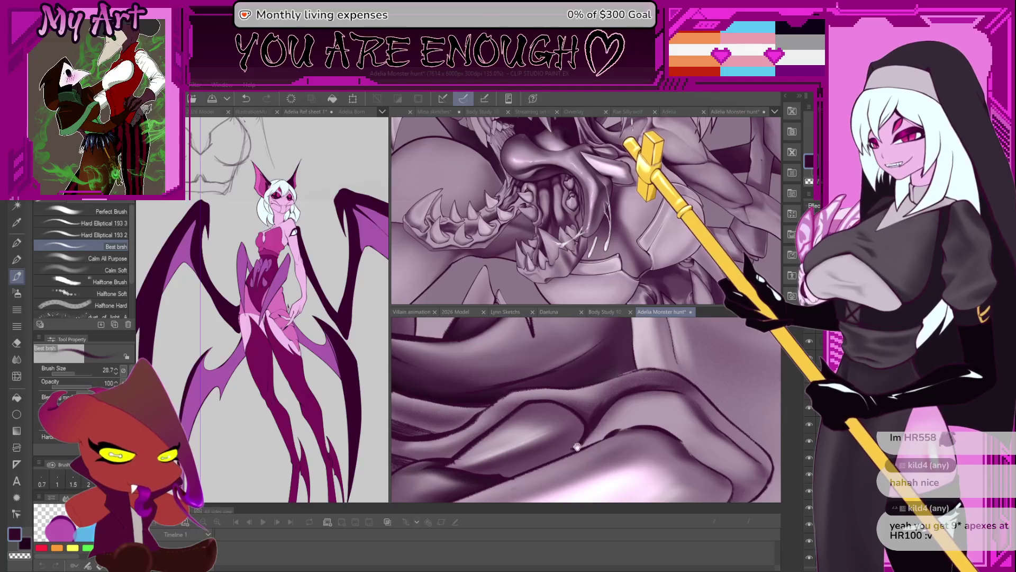
{"action": "scroll", "coordinate": [577, 446], "scroll_direction": "up", "scroll_amount": 3}
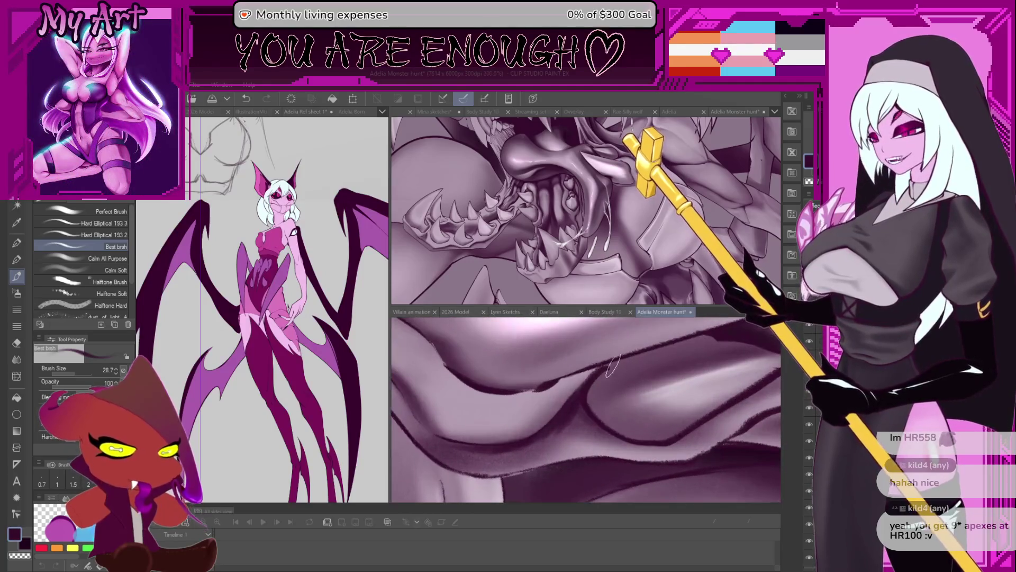
{"action": "scroll", "coordinate": [609, 370], "scroll_direction": "up", "scroll_amount": 3}
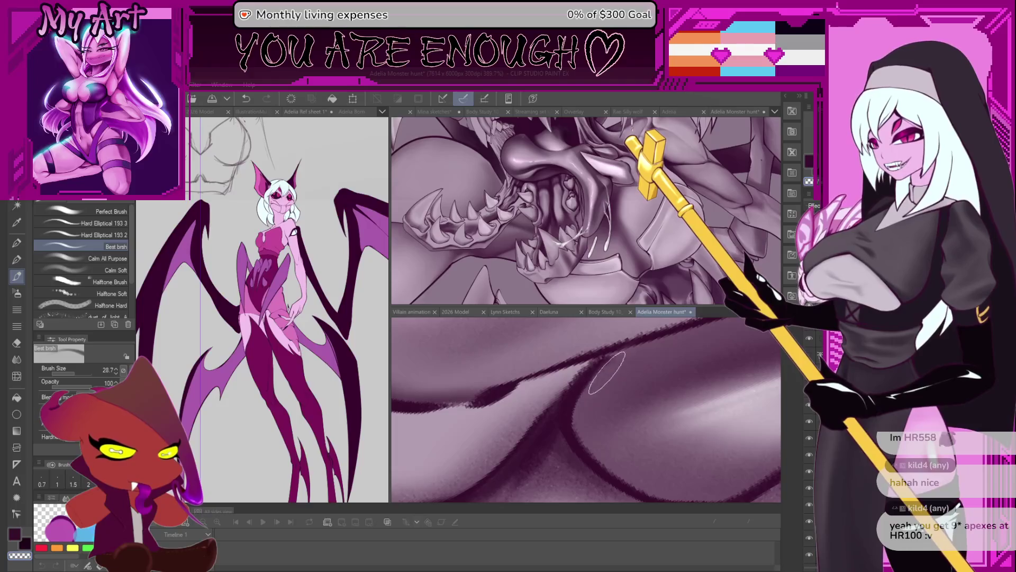
{"action": "scroll", "coordinate": [616, 402], "scroll_direction": "down", "scroll_amount": 2}
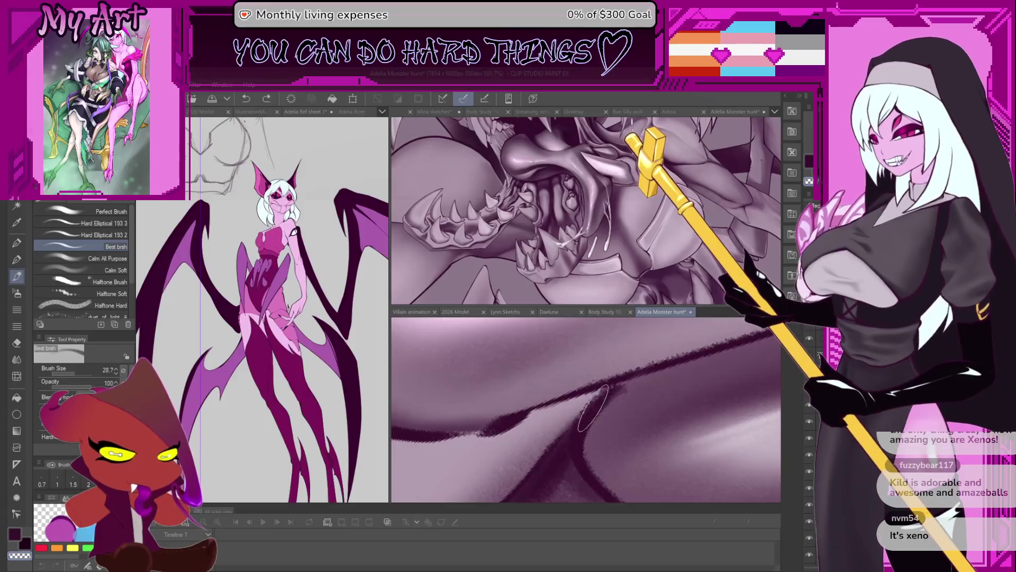
{"action": "scroll", "coordinate": [603, 397], "scroll_direction": "down", "scroll_amount": 1}
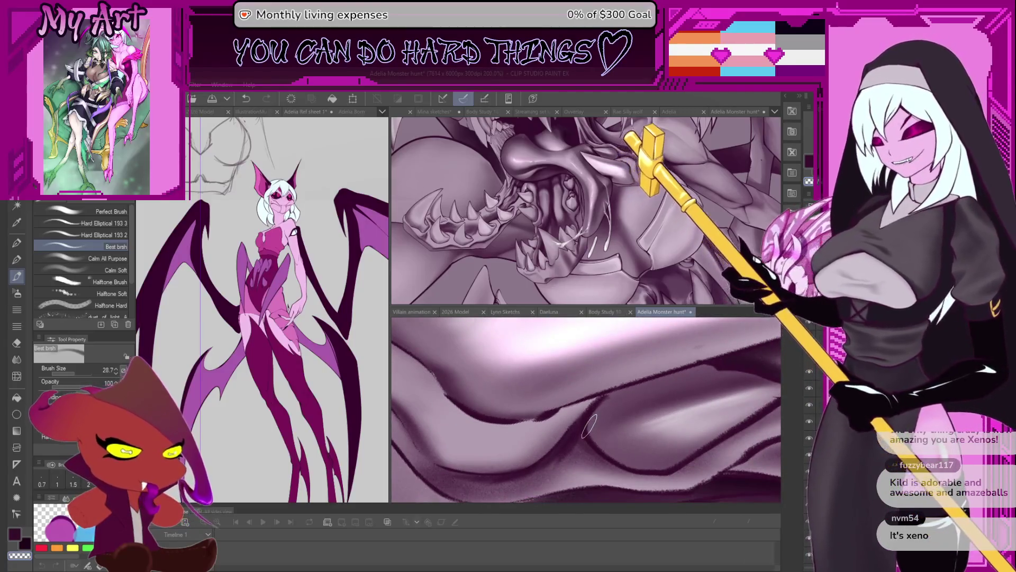
- Rotate the view to align the folds and add a faint accent along a fold's dark edge
{"action": "left_click_drag", "start_coordinate": [588, 421], "coordinate": [569, 421]}
{"action": "scroll", "coordinate": [571, 421], "scroll_direction": "up", "scroll_amount": 1}
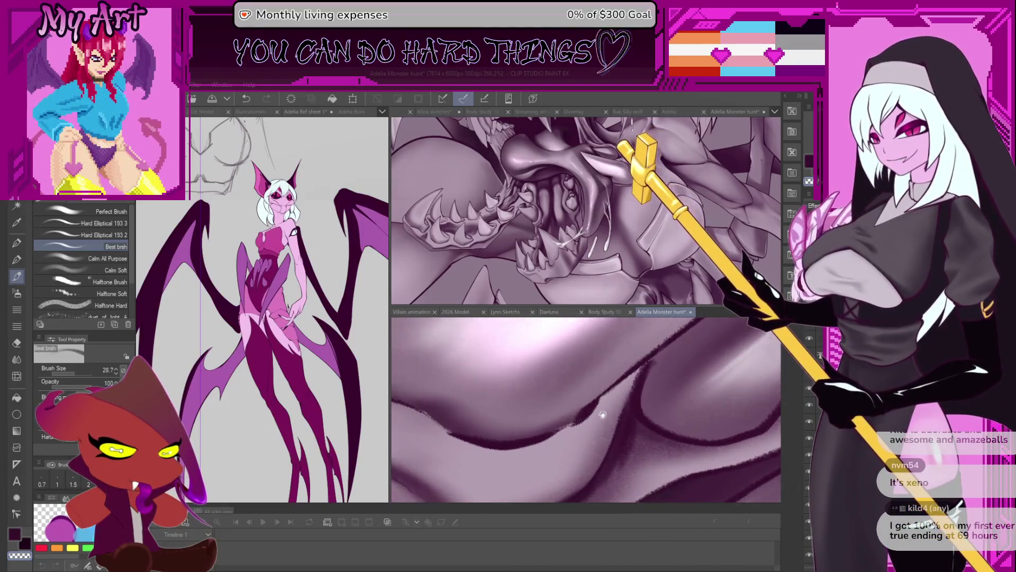
{"action": "scroll", "coordinate": [642, 424], "scroll_direction": "up", "scroll_amount": 1}
{"action": "left_click_drag", "start_coordinate": [647, 412], "coordinate": [657, 424]}
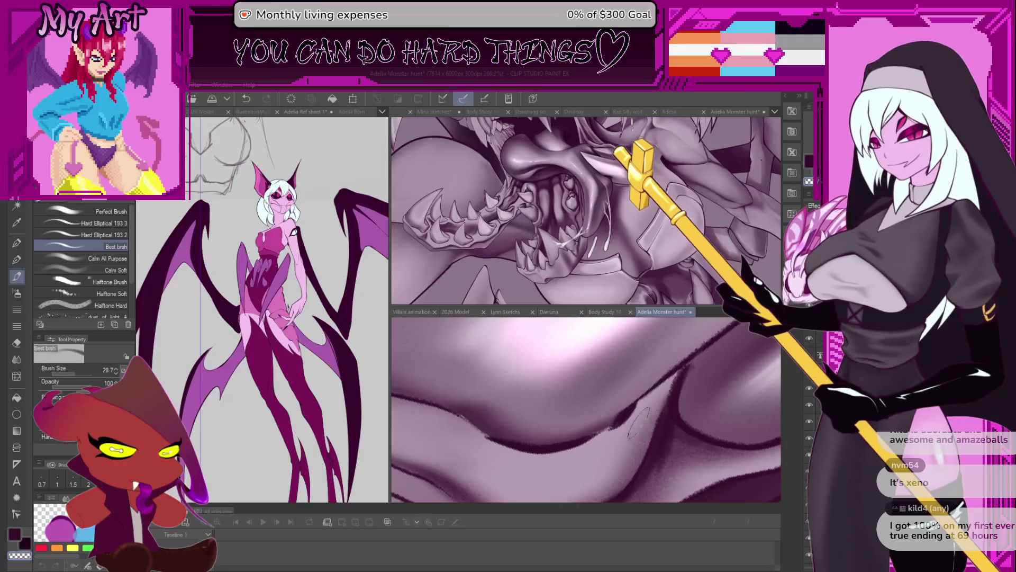
{"action": "scroll", "coordinate": [625, 417], "scroll_direction": "up", "scroll_amount": 2}
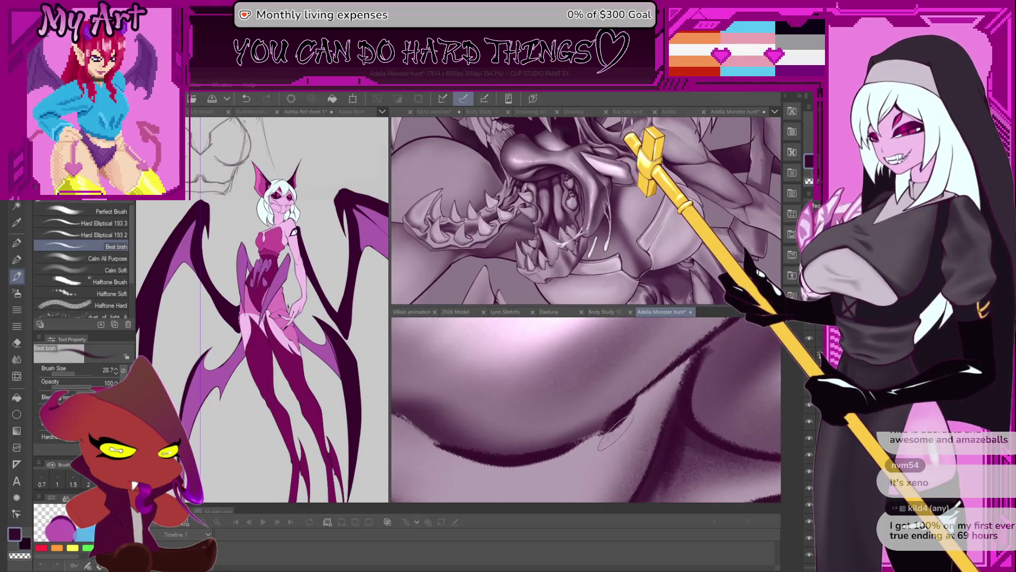
{"action": "left_click_drag", "start_coordinate": [623, 426], "coordinate": [643, 408]}
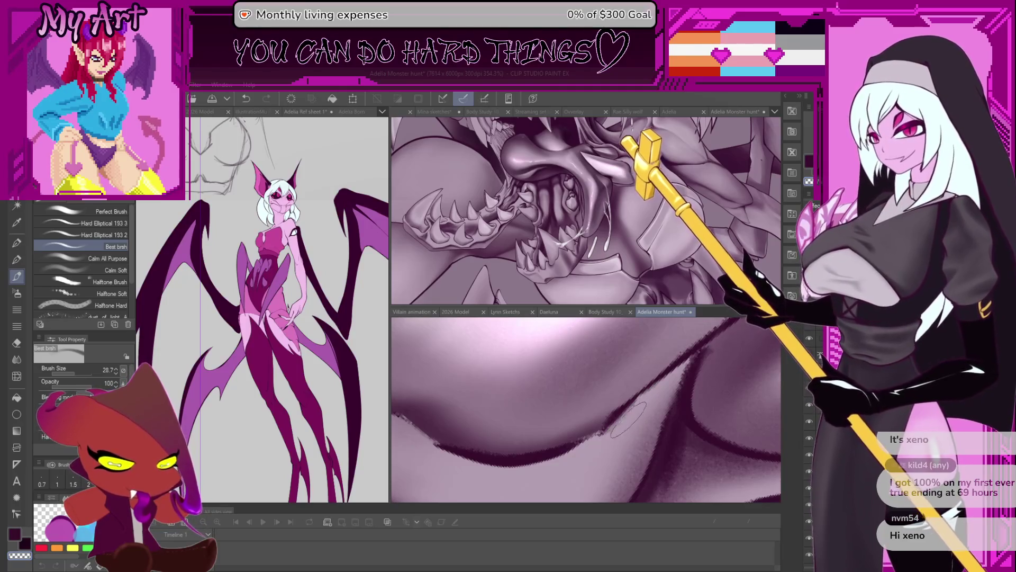
{"action": "mouse_move", "coordinate": [641, 407]}
{"action": "left_mouse_down"}
{"action": "mouse_move", "coordinate": [649, 443]}
{"action": "mouse_move", "coordinate": [550, 382]}
{"action": "left_mouse_up"}
{"action": "key", "text": "p"}
{"action": "scroll", "coordinate": [550, 383], "scroll_direction": "down", "scroll_amount": 3}
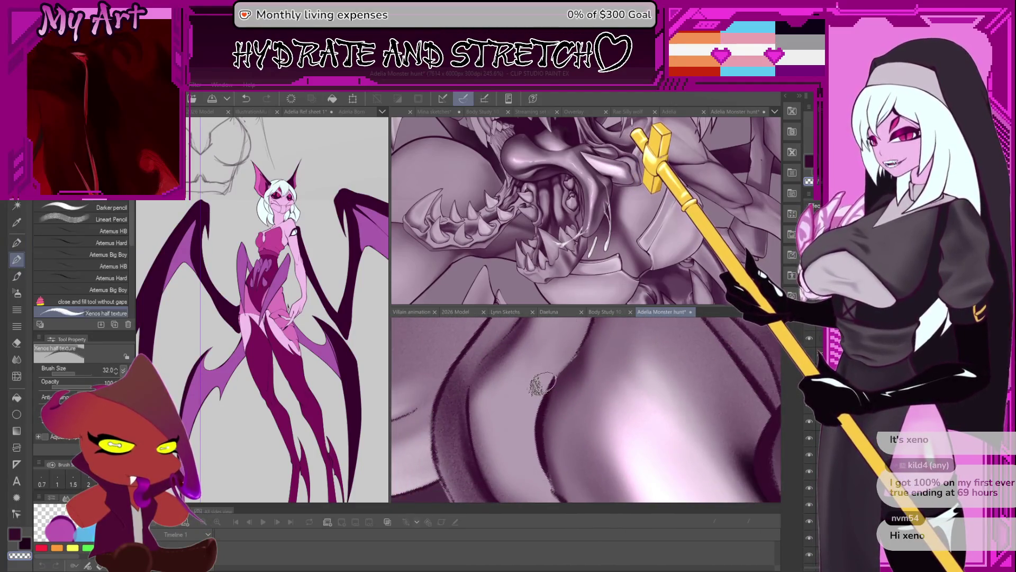
- Resize the G-pen, trying about 33 before settling near 25, over the jaw folds
{"action": "left_click_drag", "start_coordinate": [541, 420], "coordinate": [537, 401]}
{"action": "scroll", "coordinate": [545, 402], "scroll_direction": "up", "scroll_amount": 2}
{"action": "scroll", "coordinate": [545, 397], "scroll_direction": "up", "scroll_amount": 2}
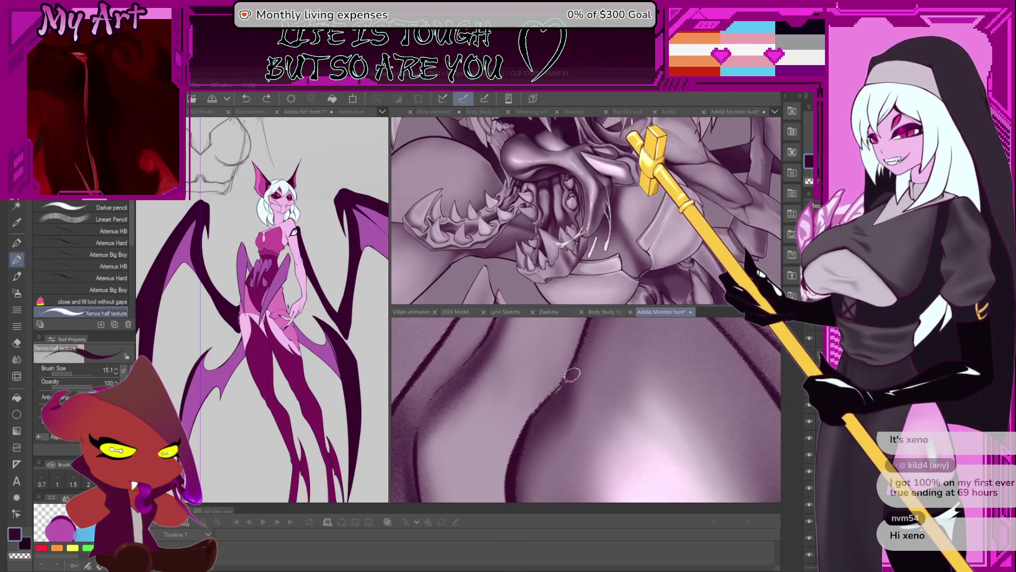
{"action": "scroll", "coordinate": [566, 377], "scroll_direction": "up", "scroll_amount": 2}
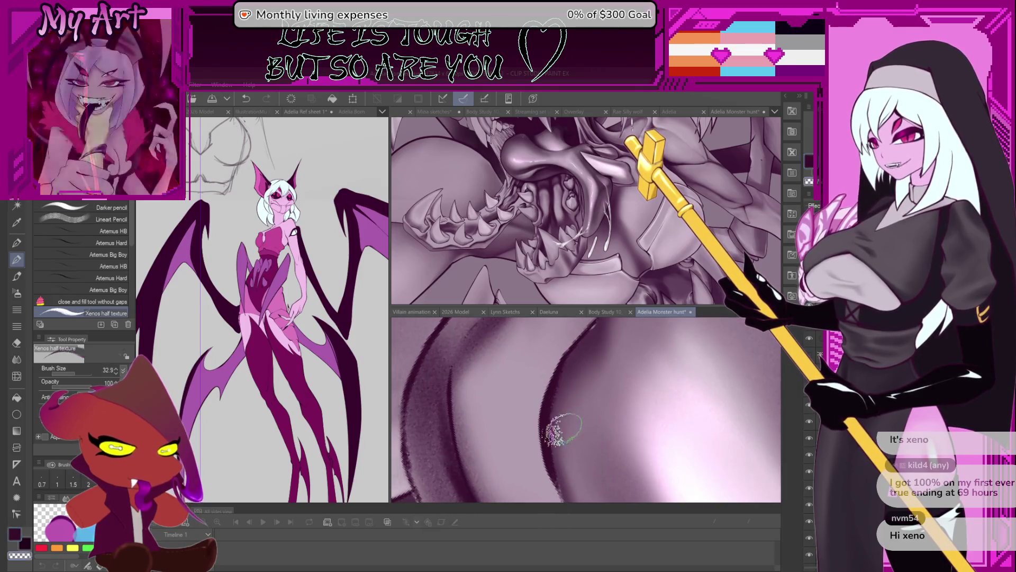
{"action": "mouse_move", "coordinate": [551, 419]}
{"action": "left_mouse_down"}
{"action": "mouse_move", "coordinate": [567, 438]}
{"action": "mouse_move", "coordinate": [592, 354]}
{"action": "left_mouse_up"}
{"action": "left_click_drag", "start_coordinate": [576, 391], "coordinate": [572, 470]}
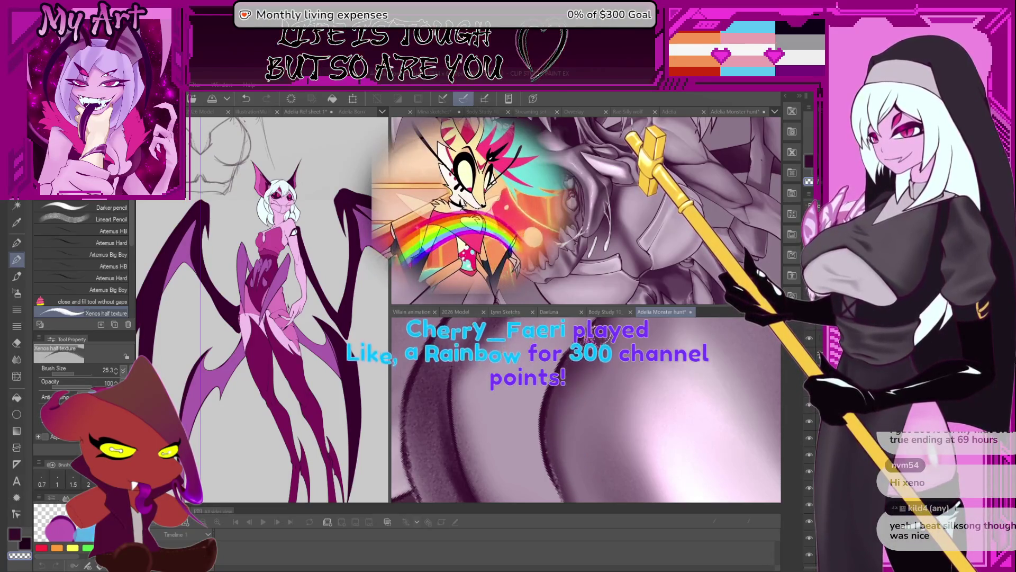
{"action": "scroll", "coordinate": [579, 367], "scroll_direction": "down", "scroll_amount": 2}
{"action": "scroll", "coordinate": [577, 400], "scroll_direction": "up", "scroll_amount": 2}
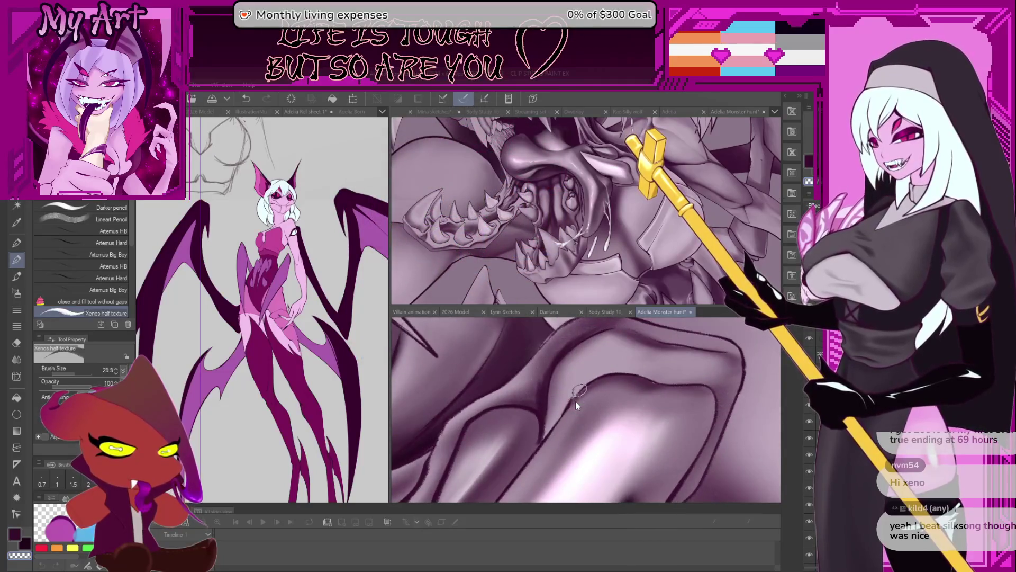
{"action": "scroll", "coordinate": [577, 405], "scroll_direction": "up", "scroll_amount": 3}
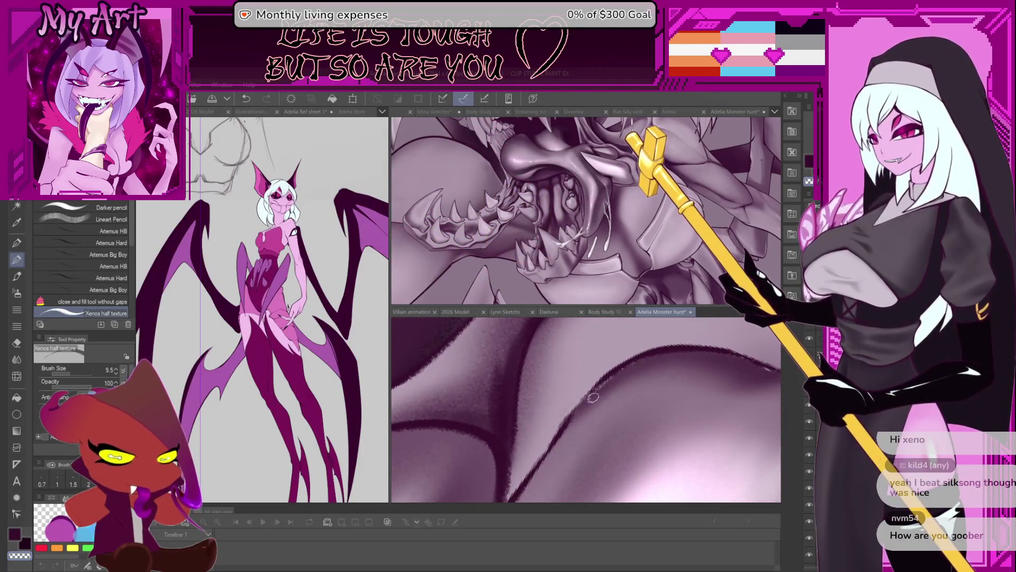
{"action": "scroll", "coordinate": [622, 387], "scroll_direction": "down", "scroll_amount": 2}
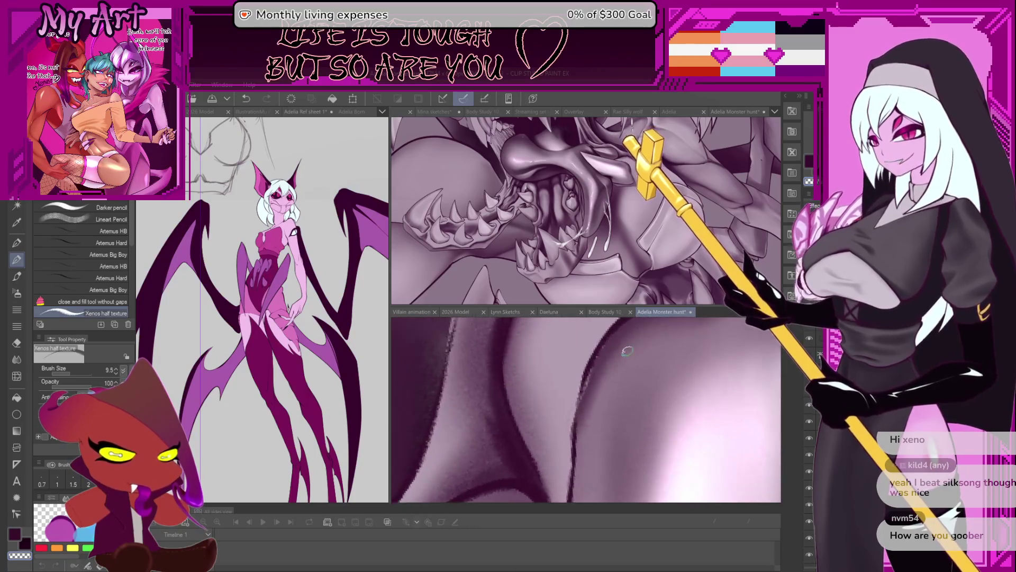
- Switch to the Best brsh brush, sample a lighter mauve from the drawing, and undo the last stroke
{"action": "key", "text": "b"}
{"action": "scroll", "coordinate": [617, 394], "scroll_direction": "down", "scroll_amount": 1}
{"action": "scroll", "coordinate": [617, 394], "scroll_direction": "up", "scroll_amount": 2}
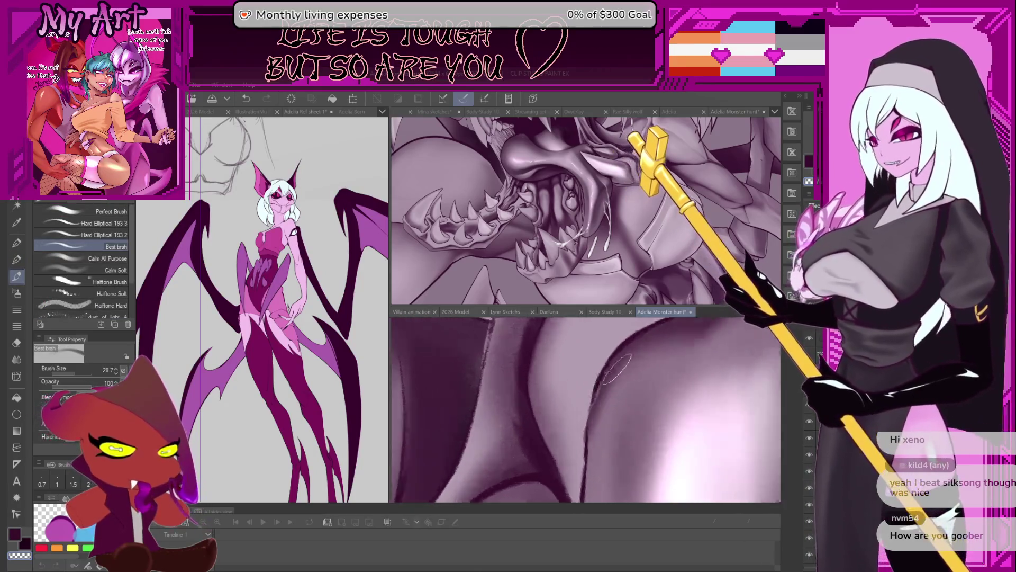
{"action": "left_click", "coordinate": [609, 379], "text": "alt"}
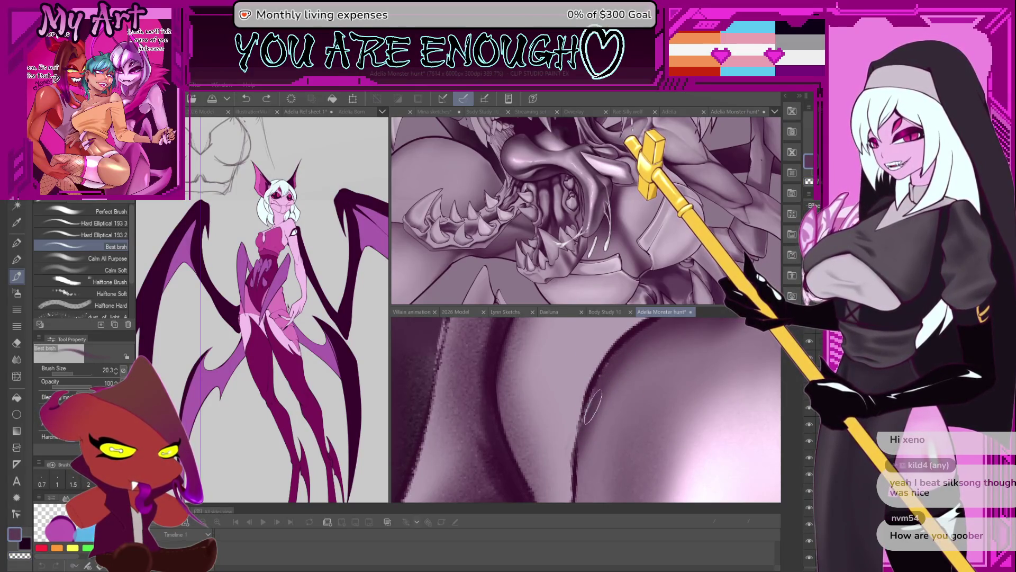
{"action": "scroll", "coordinate": [598, 384], "scroll_direction": "down", "scroll_amount": 3}
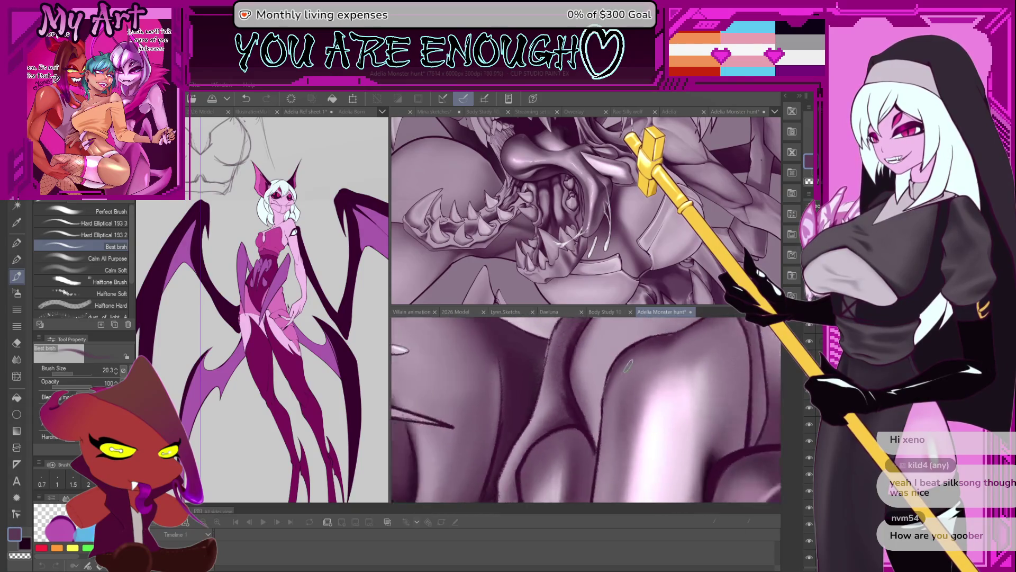
{"action": "key", "text": "ctrl+z"}
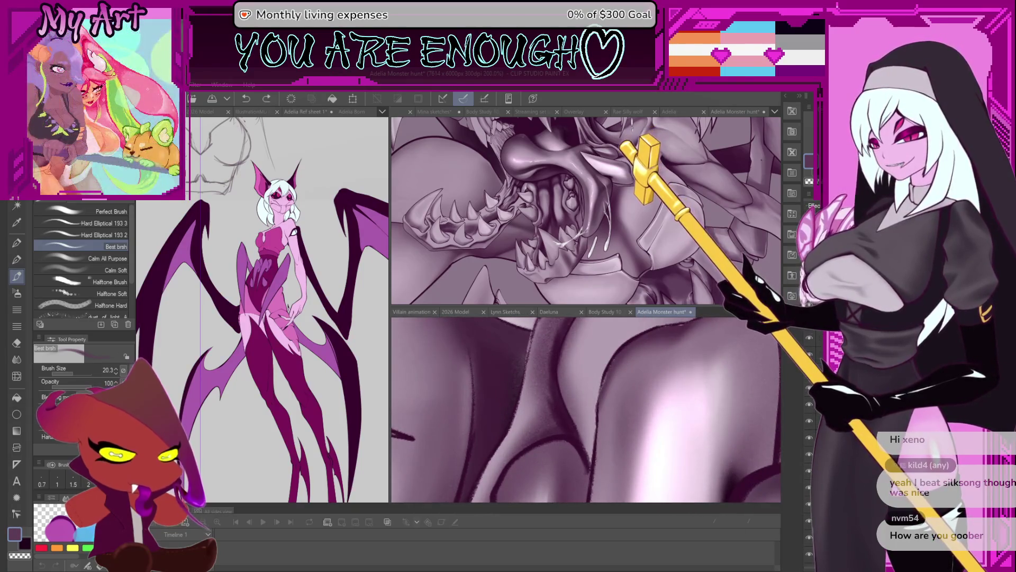
{"action": "scroll", "coordinate": [614, 390], "scroll_direction": "up", "scroll_amount": 2}
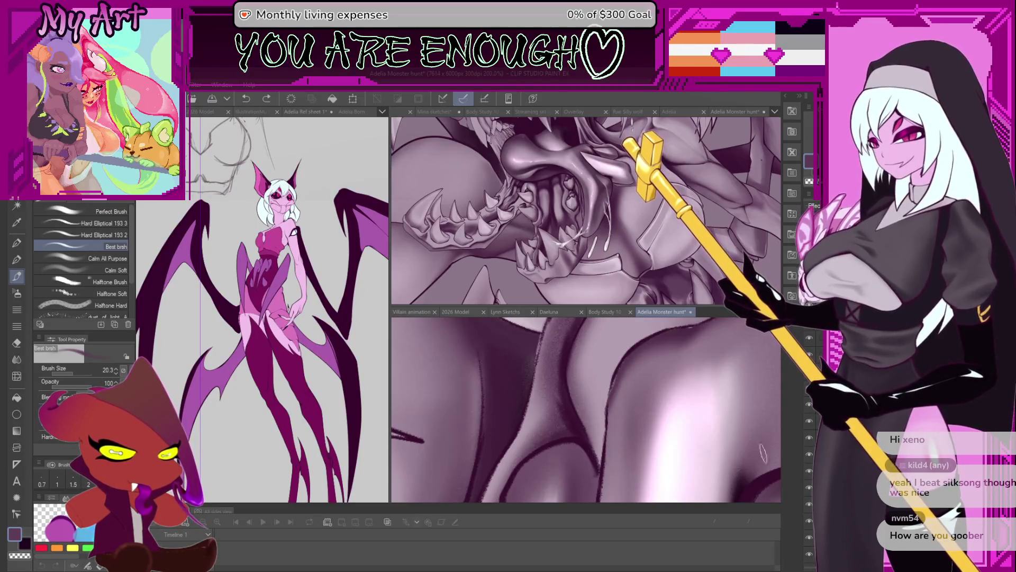
{"action": "scroll", "coordinate": [632, 391], "scroll_direction": "up", "scroll_amount": 3}
- Switch back to the inking pen and undo the stray stroke
{"action": "key", "text": "p"}
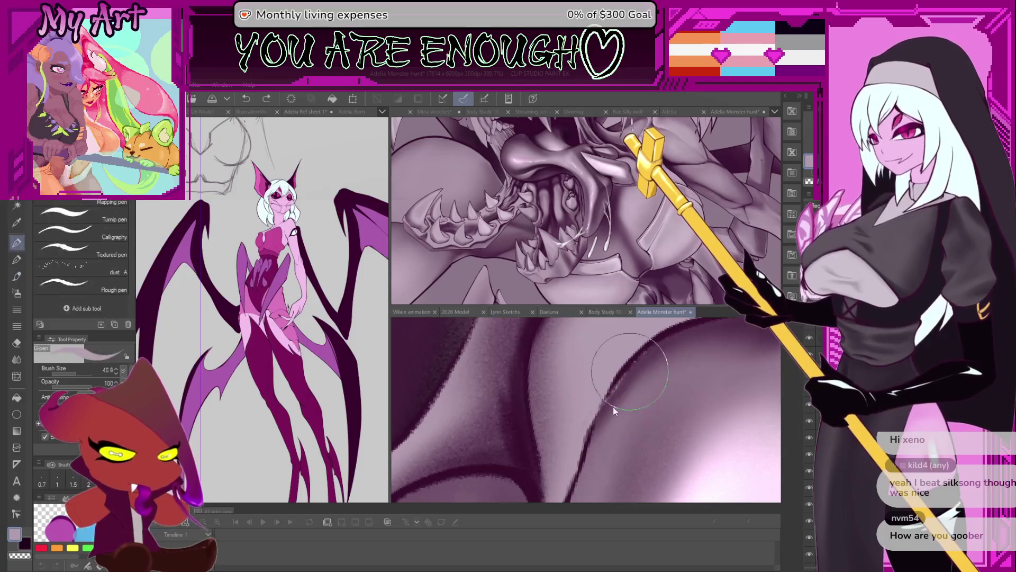
{"action": "scroll", "coordinate": [609, 416], "scroll_direction": "down", "scroll_amount": 5}
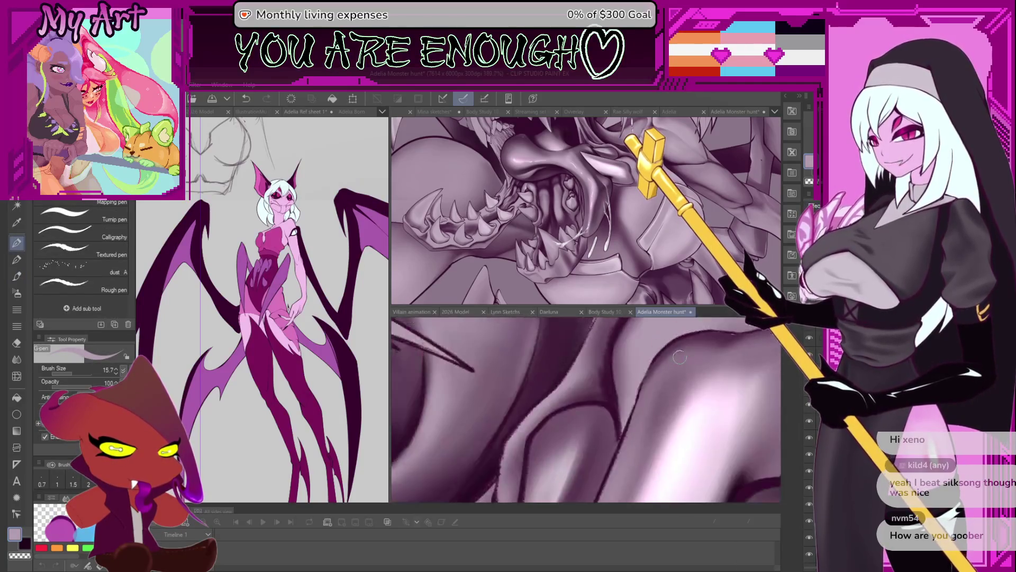
{"action": "scroll", "coordinate": [602, 351], "scroll_direction": "up", "scroll_amount": 4}
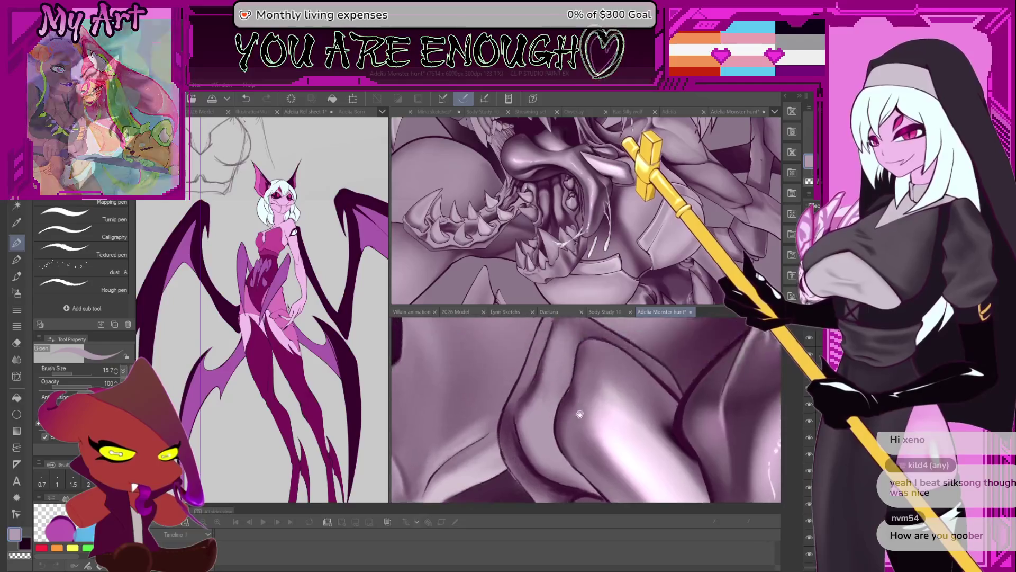
{"action": "scroll", "coordinate": [574, 376], "scroll_direction": "down", "scroll_amount": 5}
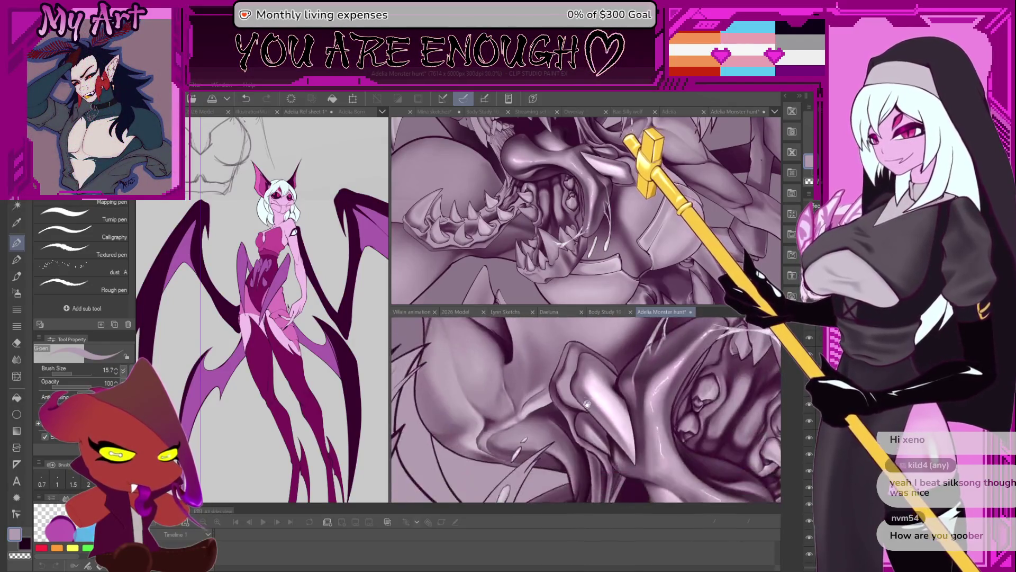
{"action": "scroll", "coordinate": [595, 404], "scroll_direction": "down", "scroll_amount": 5}
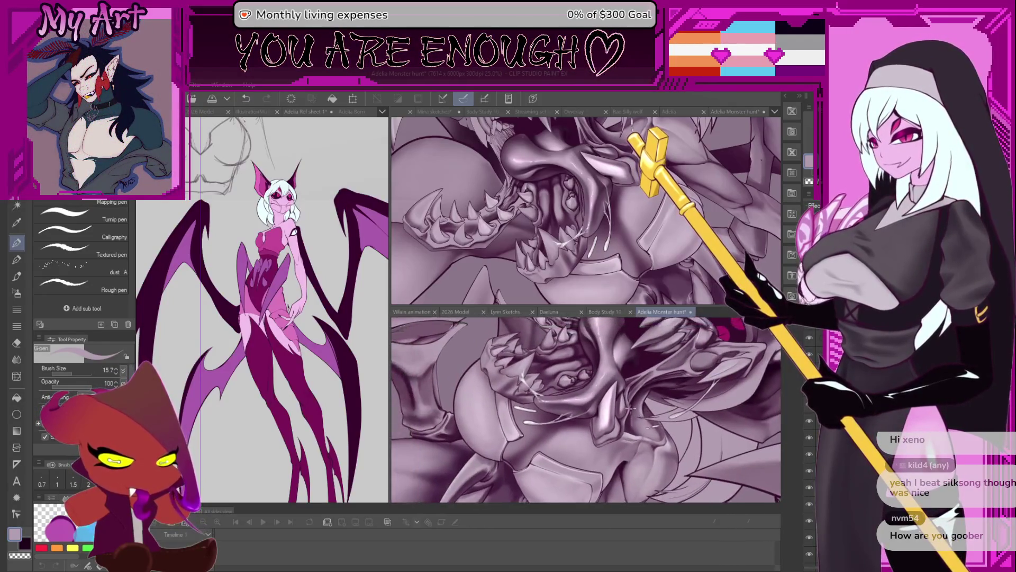
{"action": "scroll", "coordinate": [604, 407], "scroll_direction": "up", "scroll_amount": 9}
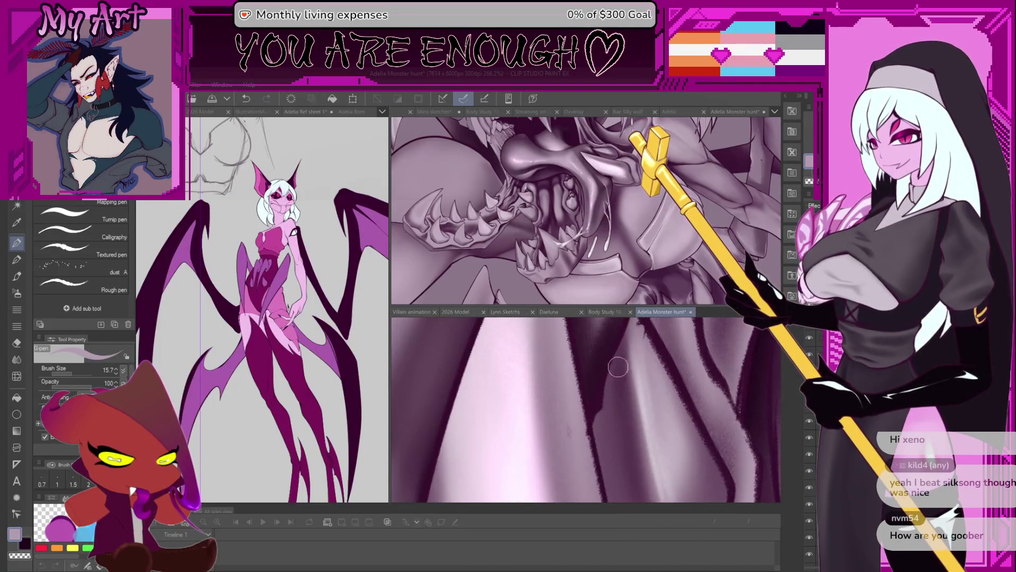
{"action": "key", "text": "ctrl+z"}
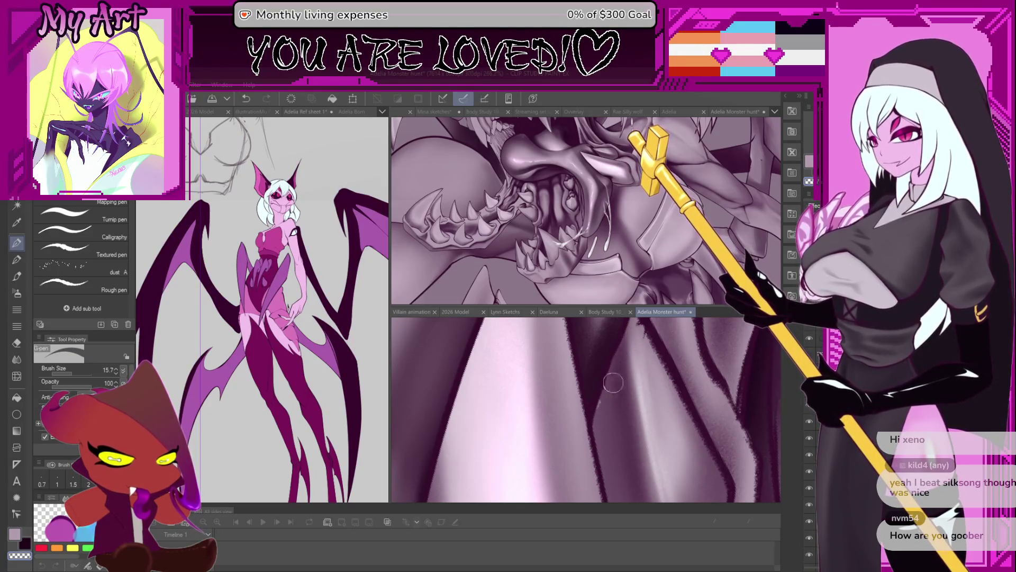
- Ink a dark G-pen accent line along the crease between two jaw folds
{"action": "scroll", "coordinate": [613, 382], "scroll_direction": "down", "scroll_amount": 2}
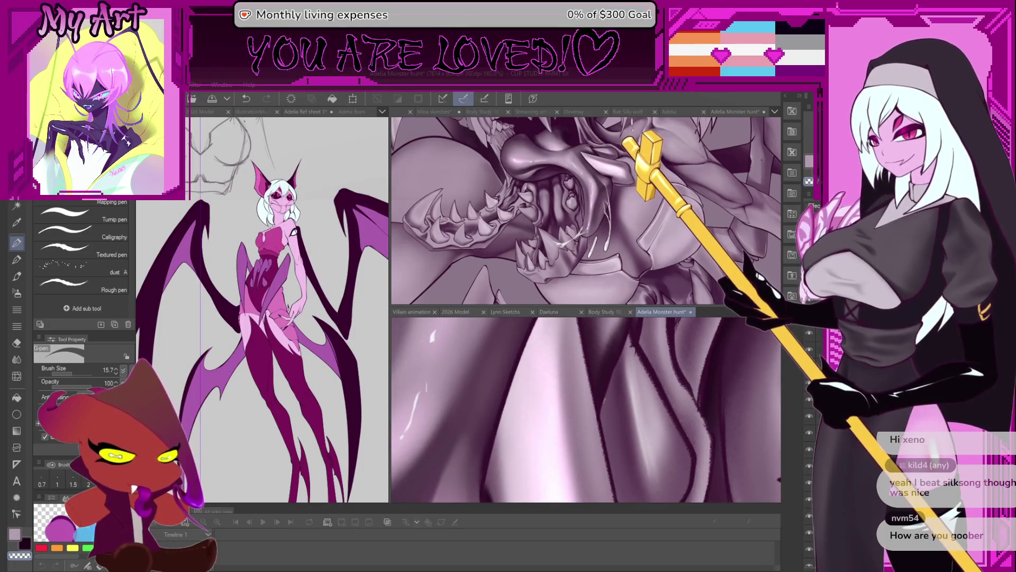
{"action": "scroll", "coordinate": [614, 418], "scroll_direction": "up", "scroll_amount": 3}
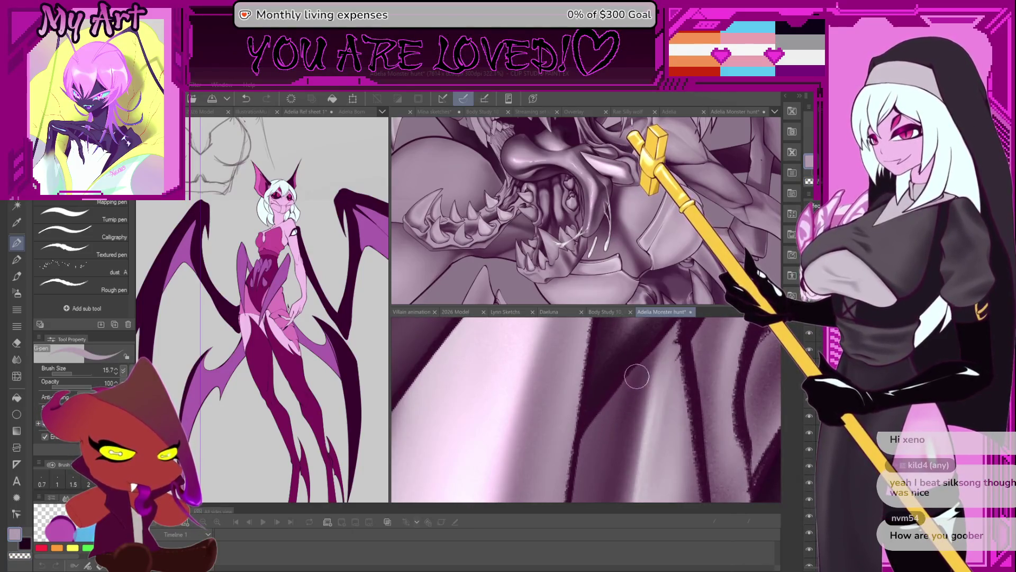
{"action": "scroll", "coordinate": [636, 376], "scroll_direction": "down", "scroll_amount": 5}
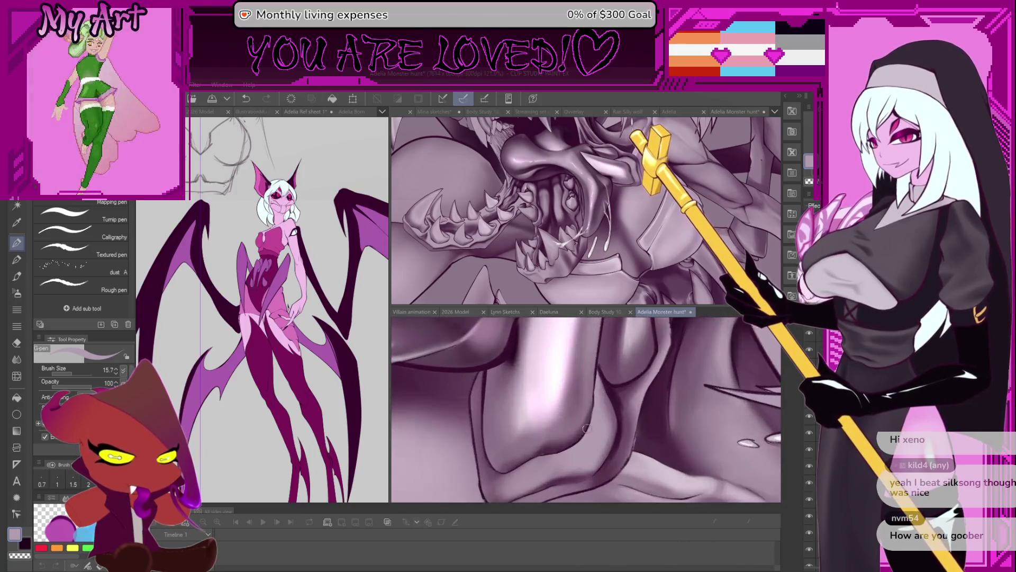
{"action": "scroll", "coordinate": [583, 413], "scroll_direction": "up", "scroll_amount": 2}
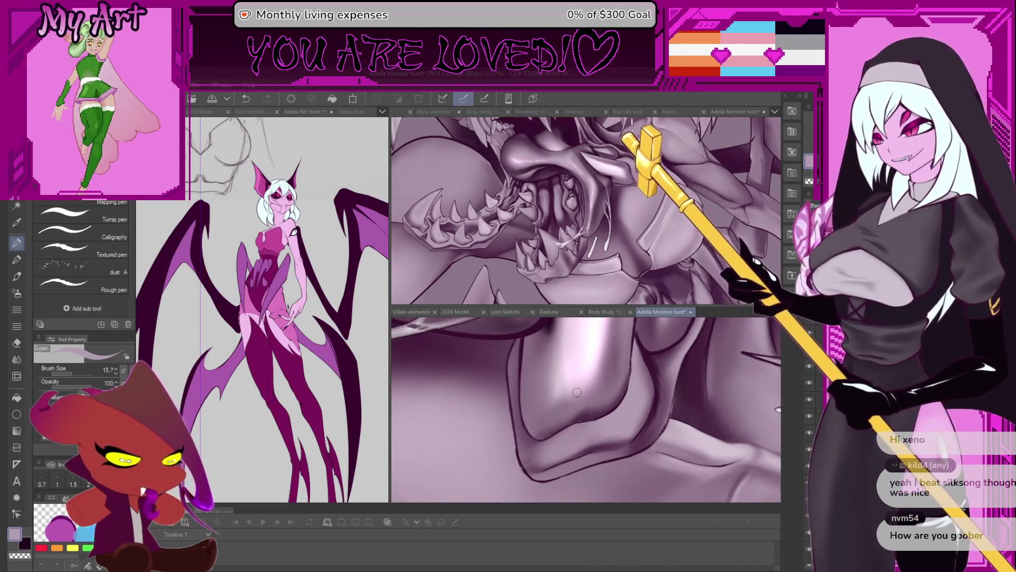
{"action": "scroll", "coordinate": [597, 446], "scroll_direction": "up", "scroll_amount": 6}
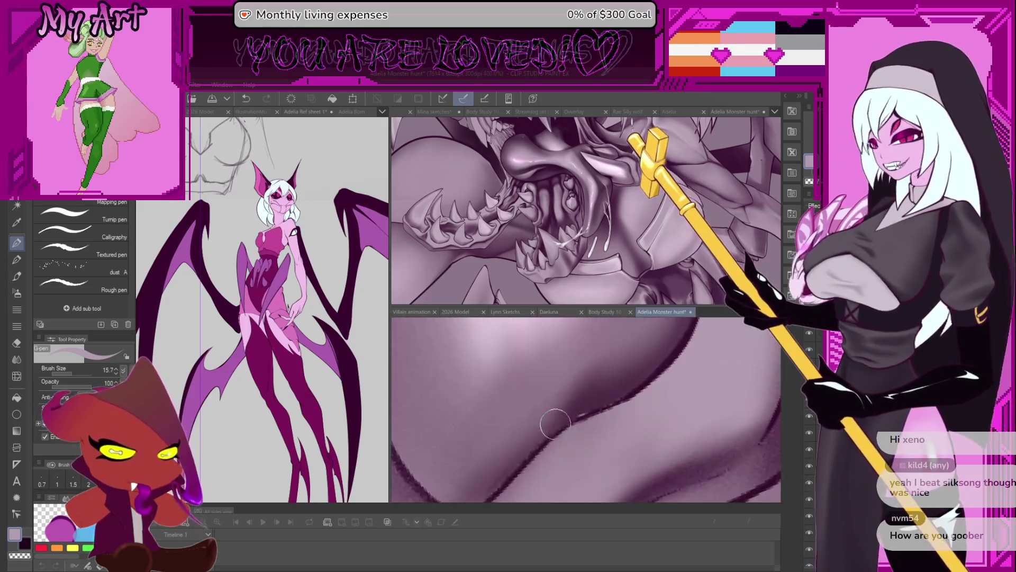
{"action": "scroll", "coordinate": [664, 345], "scroll_direction": "down", "scroll_amount": 4}
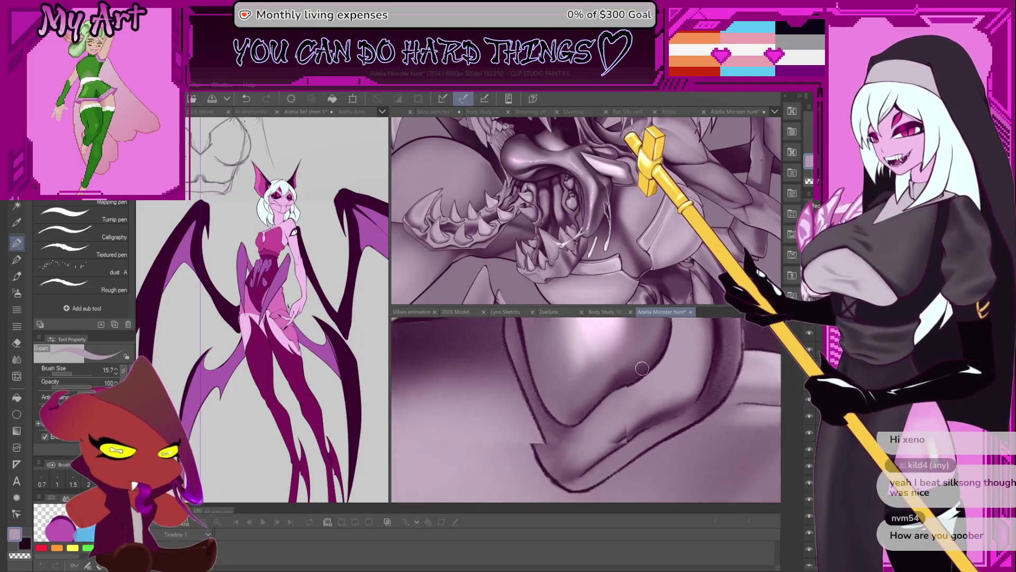
{"action": "scroll", "coordinate": [653, 409], "scroll_direction": "up", "scroll_amount": 5}
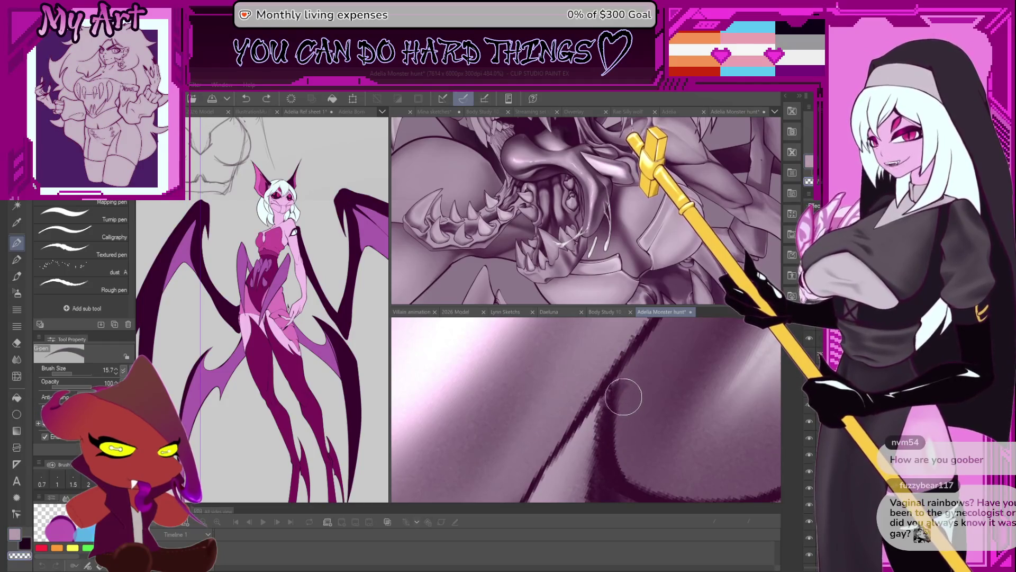
{"action": "left_click_drag", "start_coordinate": [625, 421], "coordinate": [623, 390]}
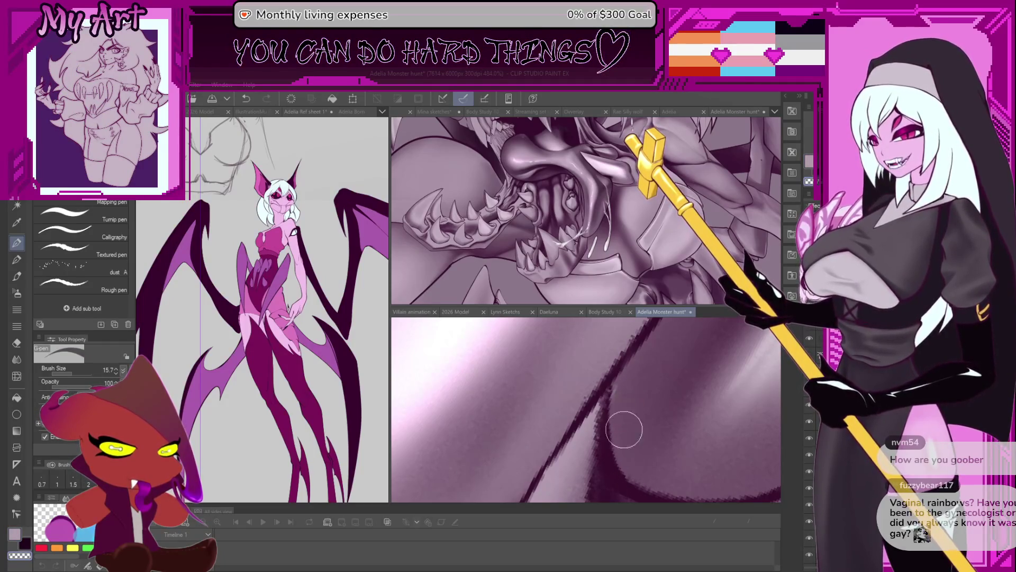
{"action": "scroll", "coordinate": [607, 423], "scroll_direction": "down", "scroll_amount": 3}
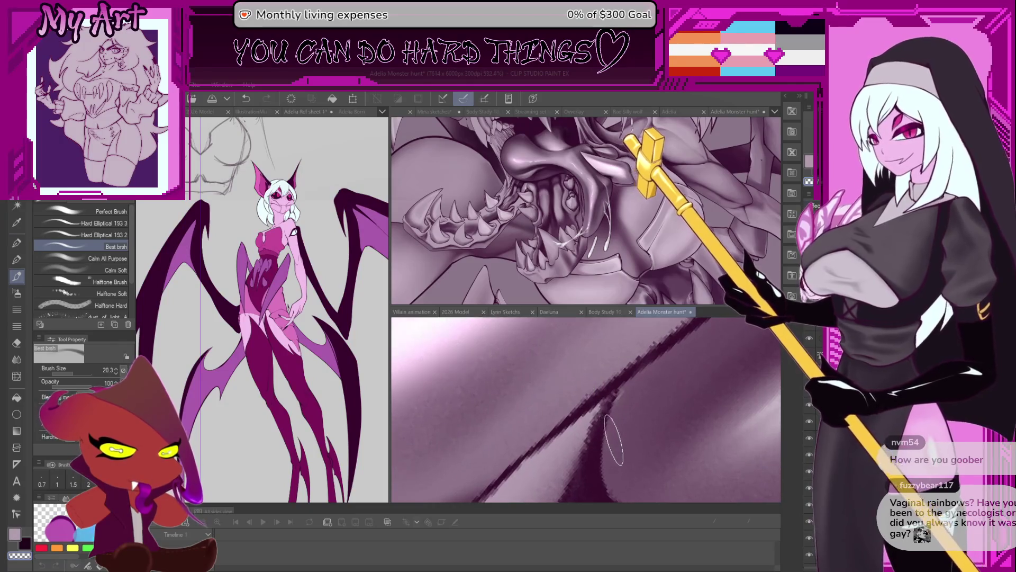
{"action": "key", "text": "b"}
{"action": "scroll", "coordinate": [609, 426], "scroll_direction": "down", "scroll_amount": 1}
{"action": "scroll", "coordinate": [609, 431], "scroll_direction": "down", "scroll_amount": 1}
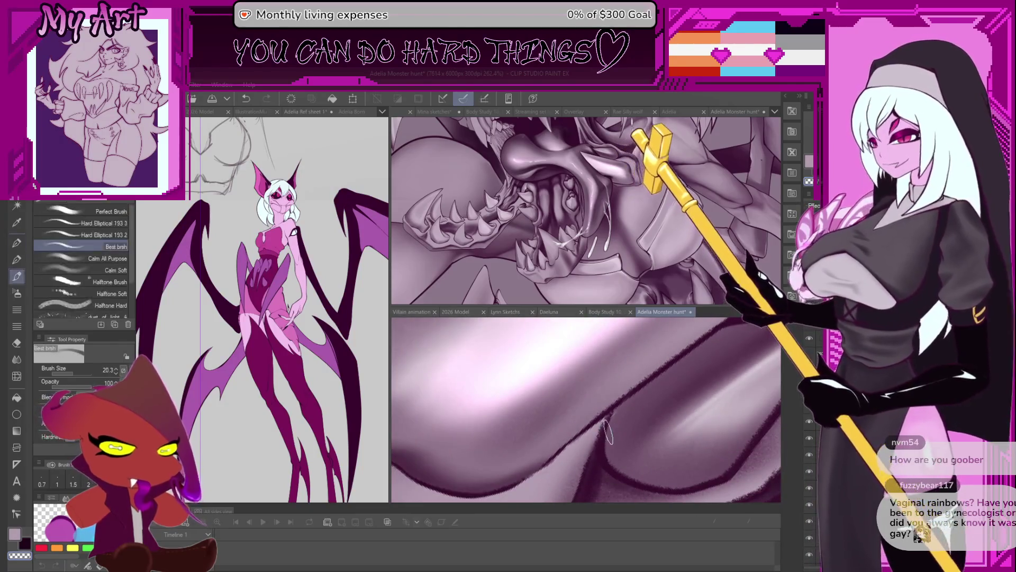
- Switch to the Xenos half texture pencil and pick the dark purple from the drawing
{"action": "key", "text": "p"}
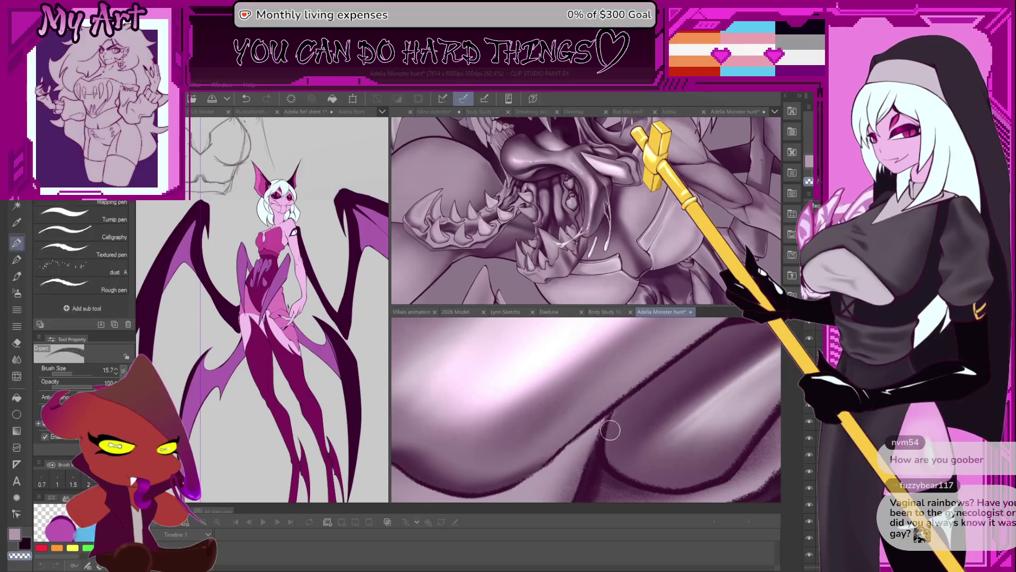
{"action": "key", "text": "p"}
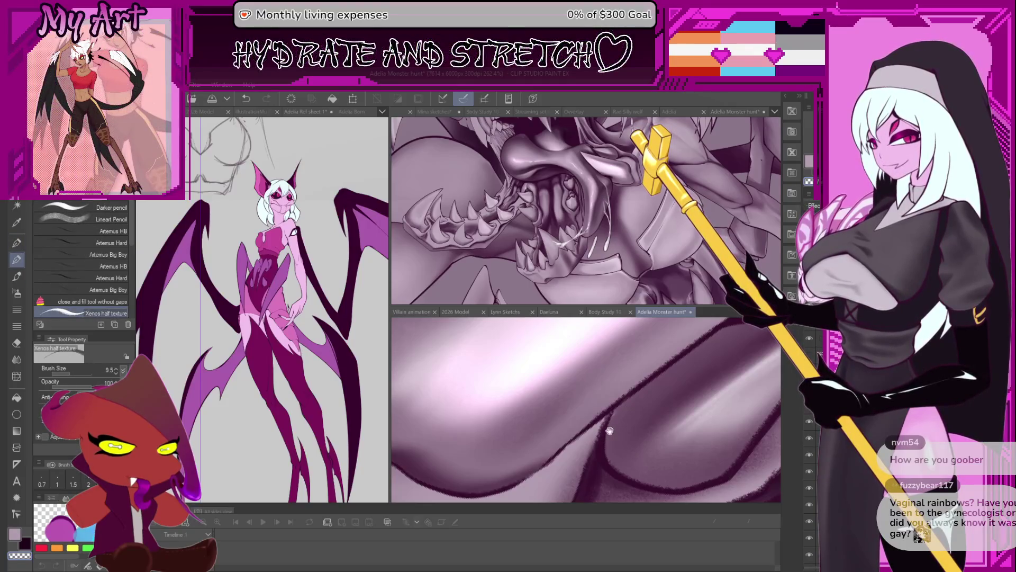
{"action": "scroll", "coordinate": [610, 424], "scroll_direction": "up", "scroll_amount": 3}
{"action": "left_click", "coordinate": [600, 458], "text": "alt"}
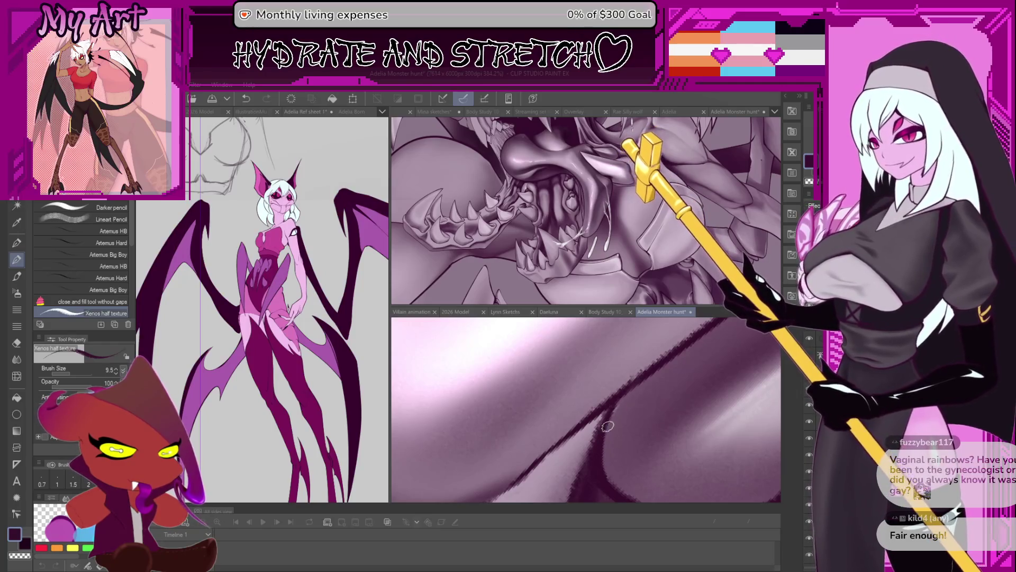
{"action": "scroll", "coordinate": [606, 431], "scroll_direction": "down", "scroll_amount": 5}
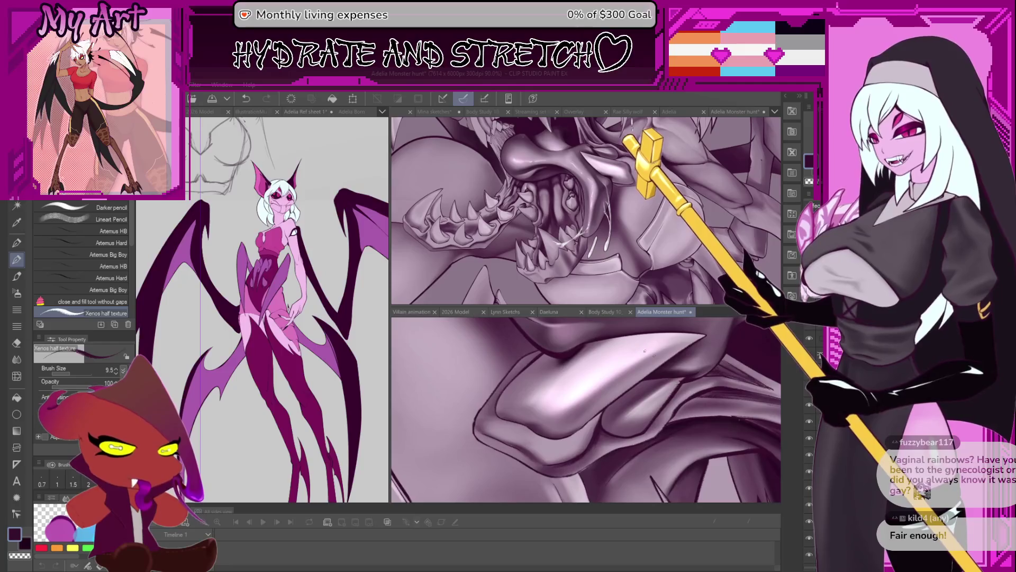
{"action": "scroll", "coordinate": [662, 407], "scroll_direction": "up", "scroll_amount": 5}
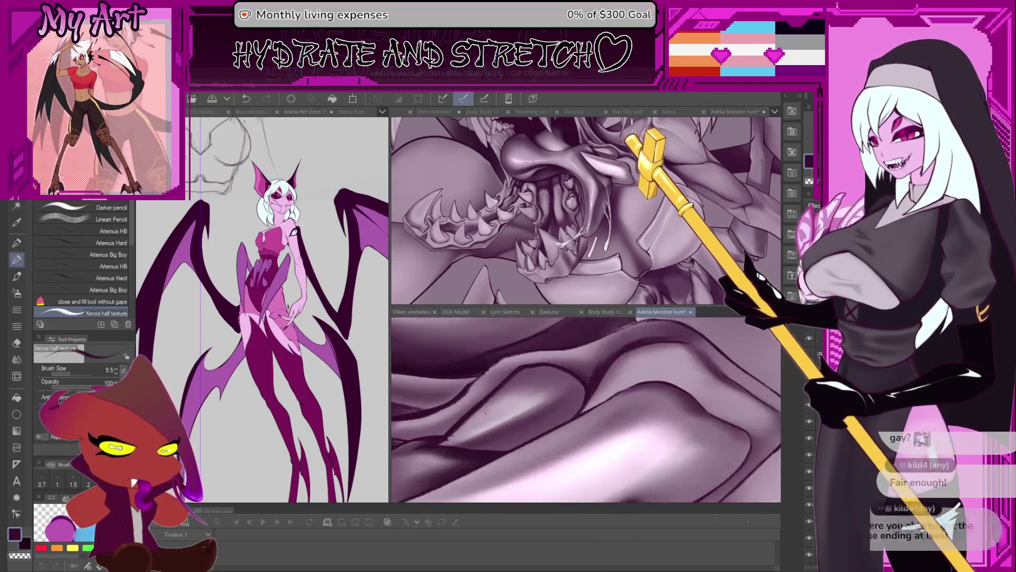
{"action": "scroll", "coordinate": [578, 422], "scroll_direction": "up", "scroll_amount": 3}
- Raise the brush size to 13.8 and hatch dark textured shading into the jaw fold creases
{"action": "left_click_drag", "start_coordinate": [561, 423], "coordinate": [547, 429]}
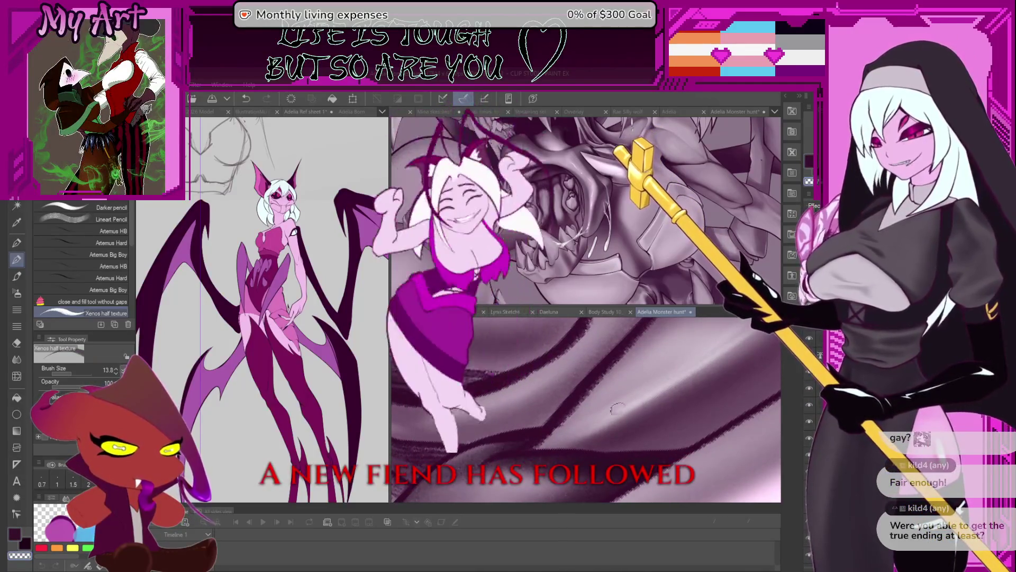
{"action": "scroll", "coordinate": [606, 402], "scroll_direction": "up", "scroll_amount": 2}
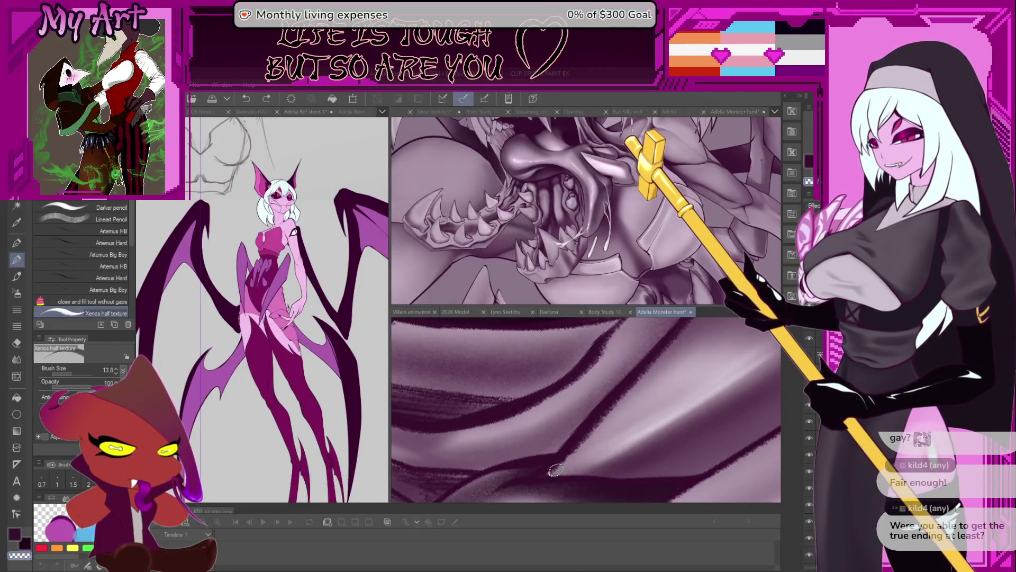
{"action": "scroll", "coordinate": [673, 385], "scroll_direction": "down", "scroll_amount": 3}
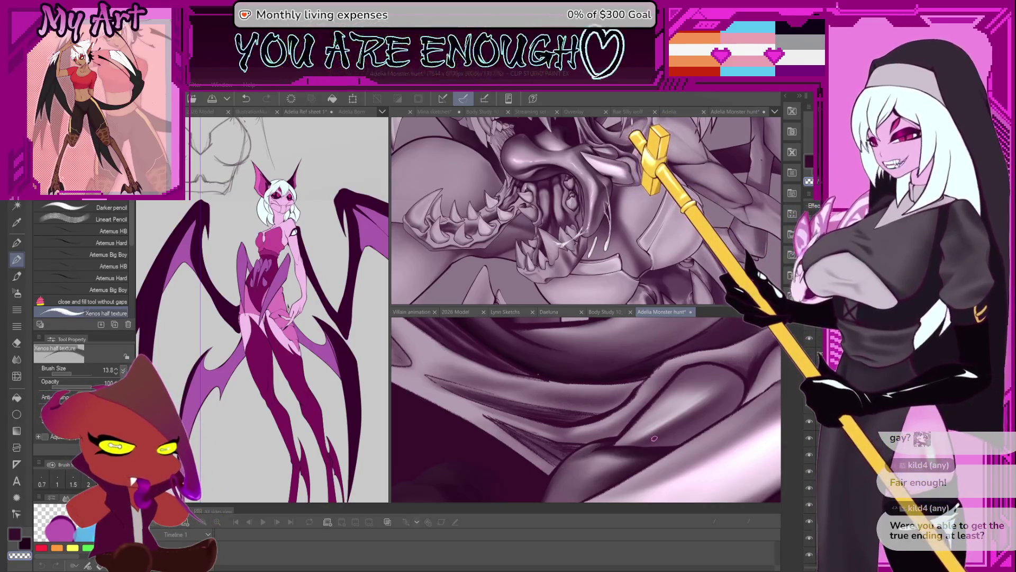
{"action": "scroll", "coordinate": [654, 438], "scroll_direction": "up", "scroll_amount": 5}
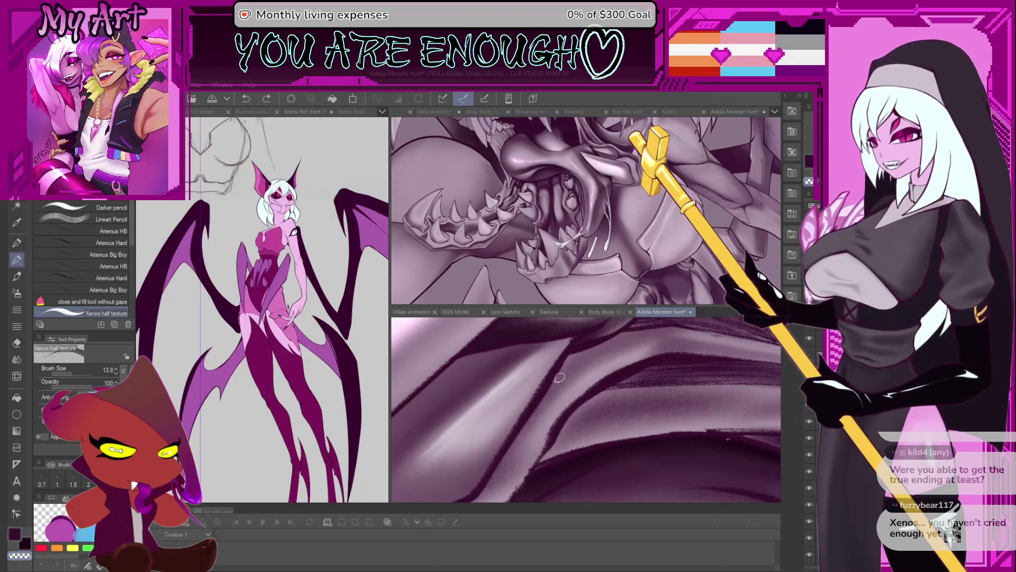
{"action": "scroll", "coordinate": [589, 370], "scroll_direction": "down", "scroll_amount": 5}
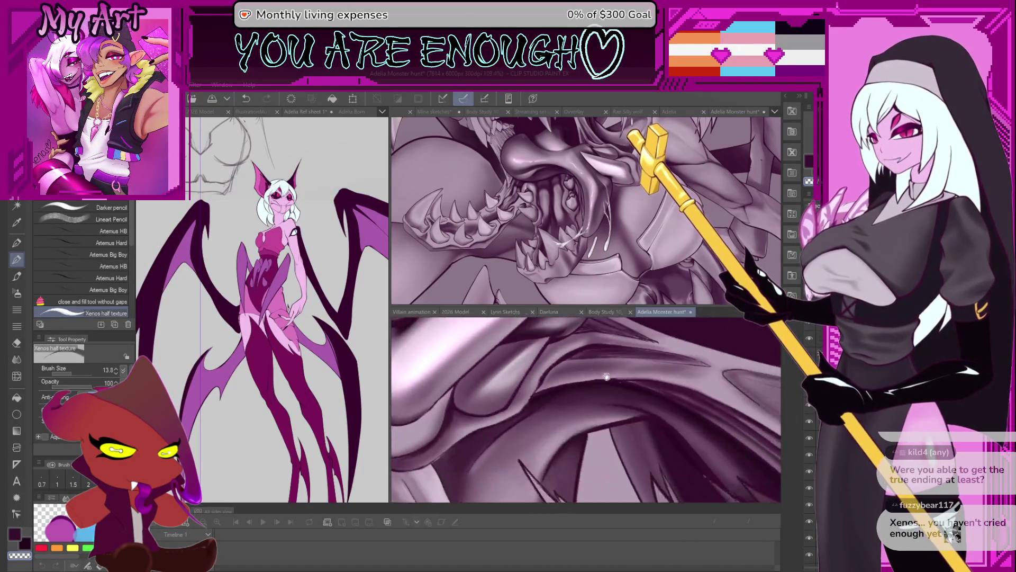
{"action": "scroll", "coordinate": [618, 382], "scroll_direction": "up", "scroll_amount": 3}
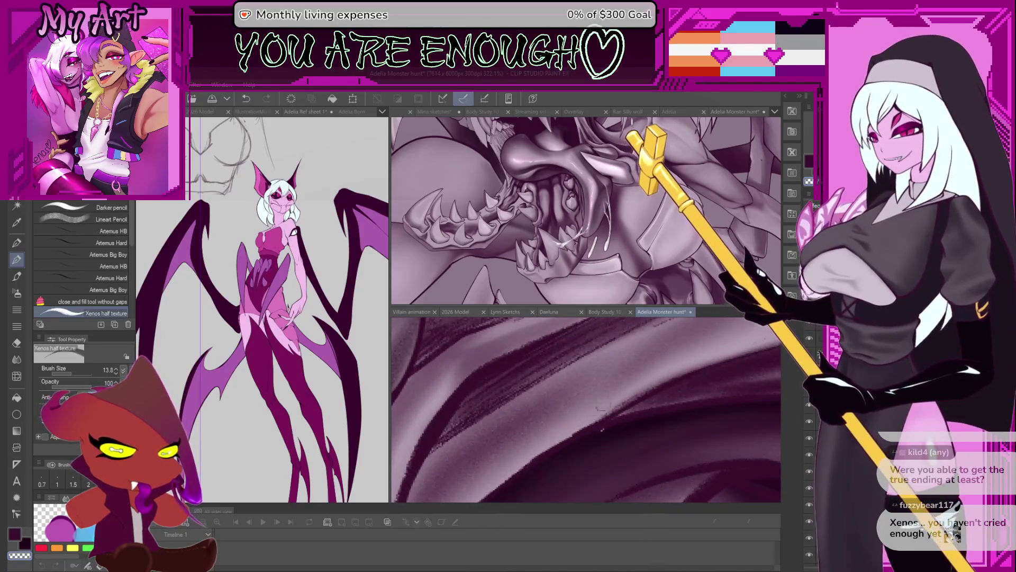
{"action": "scroll", "coordinate": [604, 410], "scroll_direction": "down", "scroll_amount": 3}
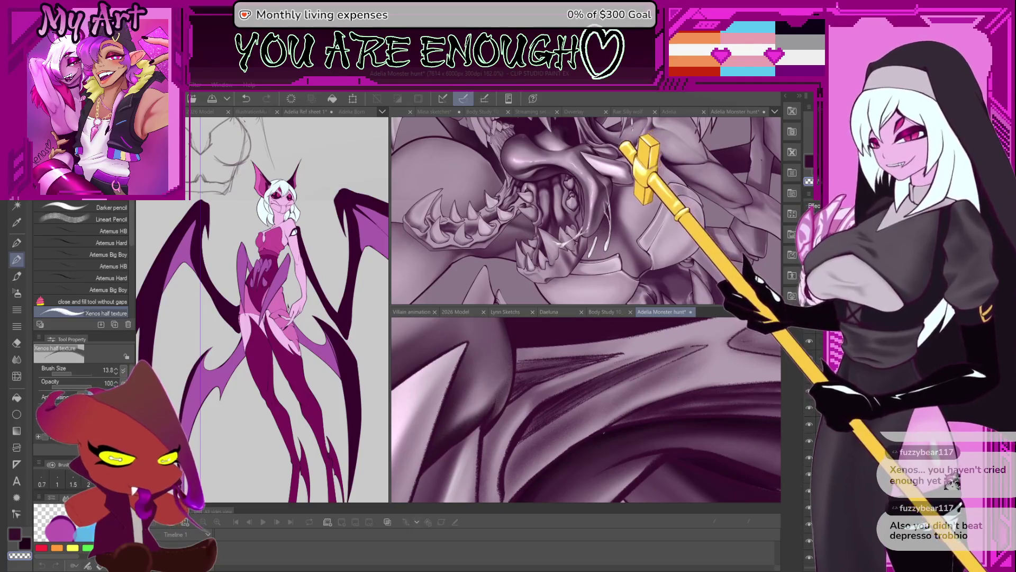
{"action": "scroll", "coordinate": [618, 415], "scroll_direction": "up", "scroll_amount": 2}
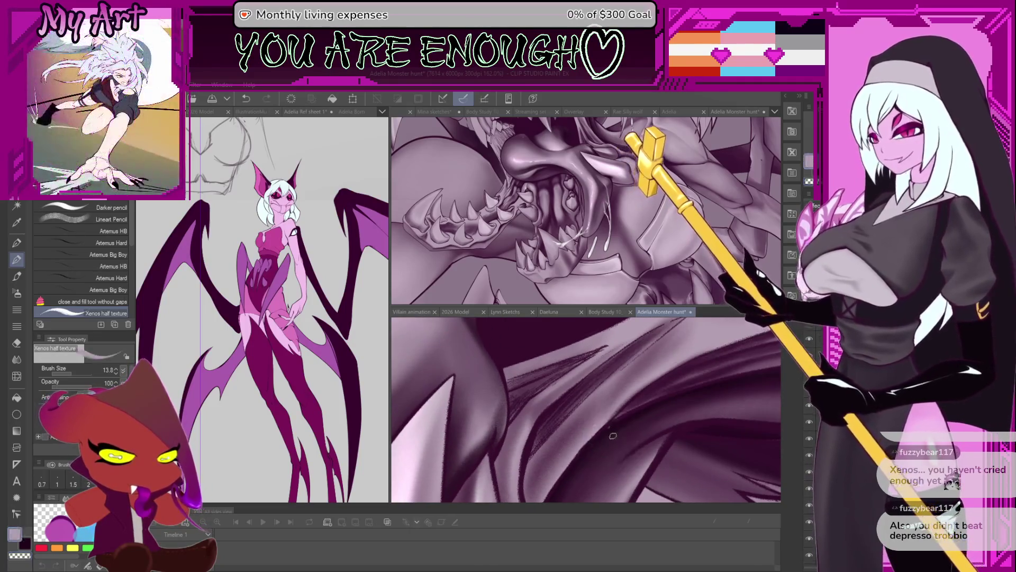
{"action": "scroll", "coordinate": [619, 416], "scroll_direction": "up", "scroll_amount": 2}
{"action": "scroll", "coordinate": [616, 418], "scroll_direction": "down", "scroll_amount": 1}
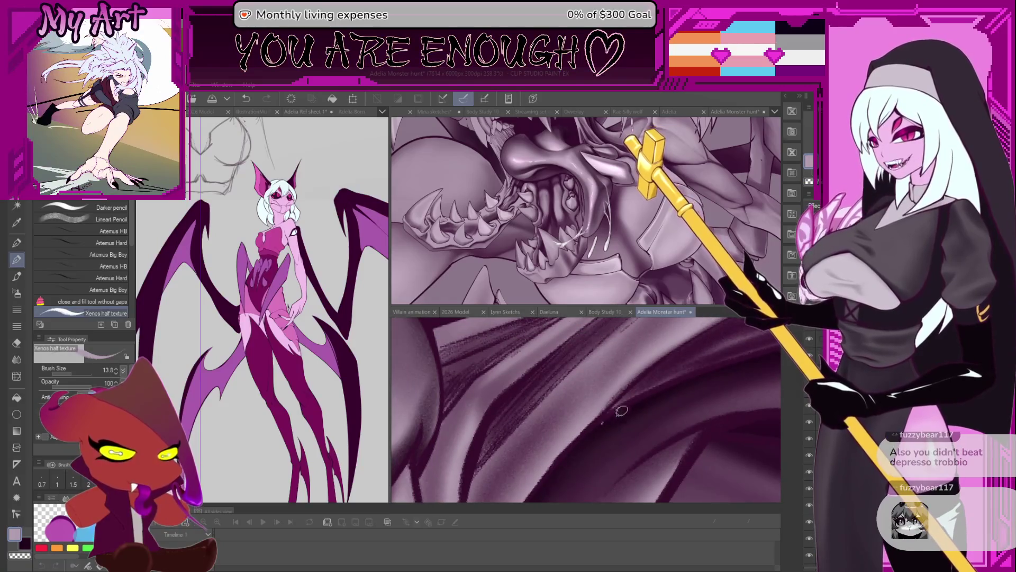
{"action": "key", "text": "p"}
{"action": "scroll", "coordinate": [611, 418], "scroll_direction": "up", "scroll_amount": 2}
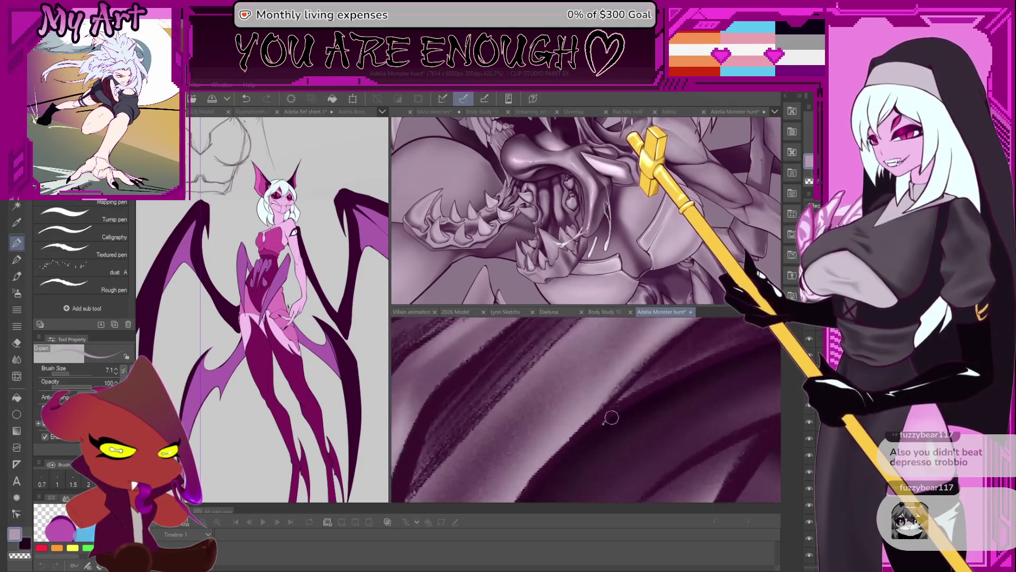
- Pick a dark shade for the G-pen, undo the latest jaw stroke, and zoom out
{"action": "left_click", "coordinate": [612, 424], "text": "alt"}
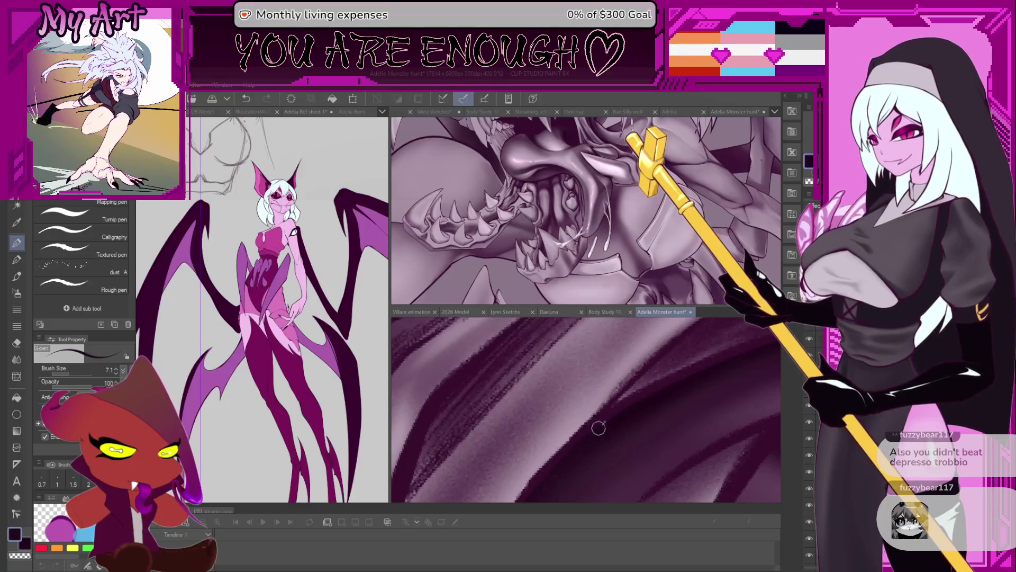
{"action": "key", "text": "ctrl+z"}
{"action": "scroll", "coordinate": [645, 413], "scroll_direction": "down", "scroll_amount": 2}
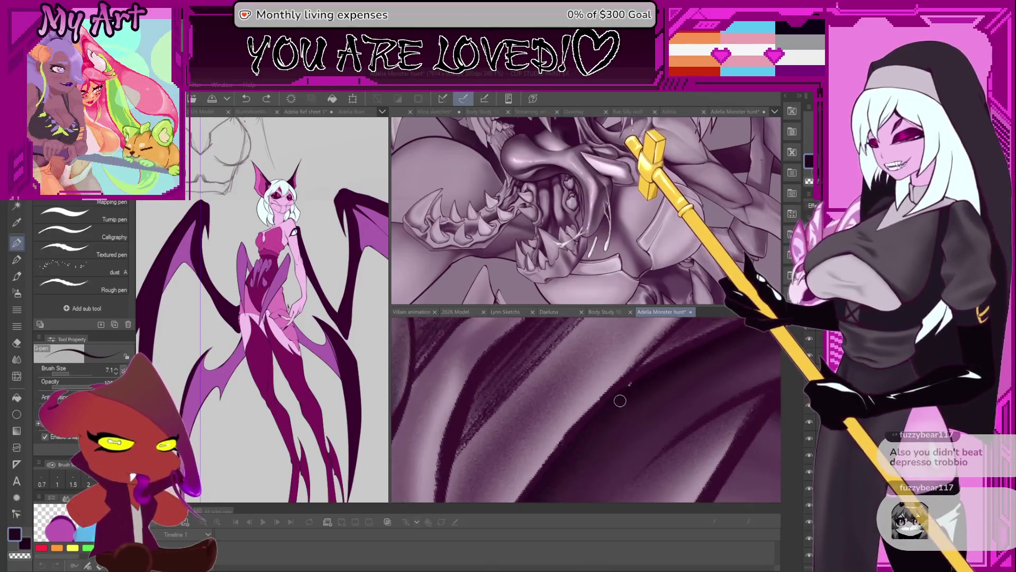
{"action": "scroll", "coordinate": [612, 435], "scroll_direction": "down", "scroll_amount": 1}
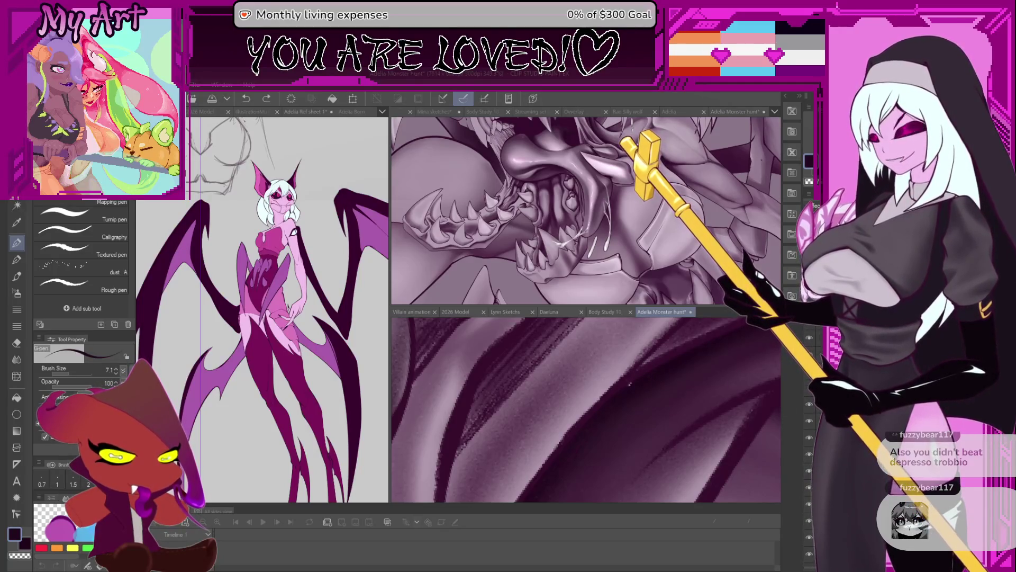
{"action": "scroll", "coordinate": [625, 388], "scroll_direction": "up", "scroll_amount": 3}
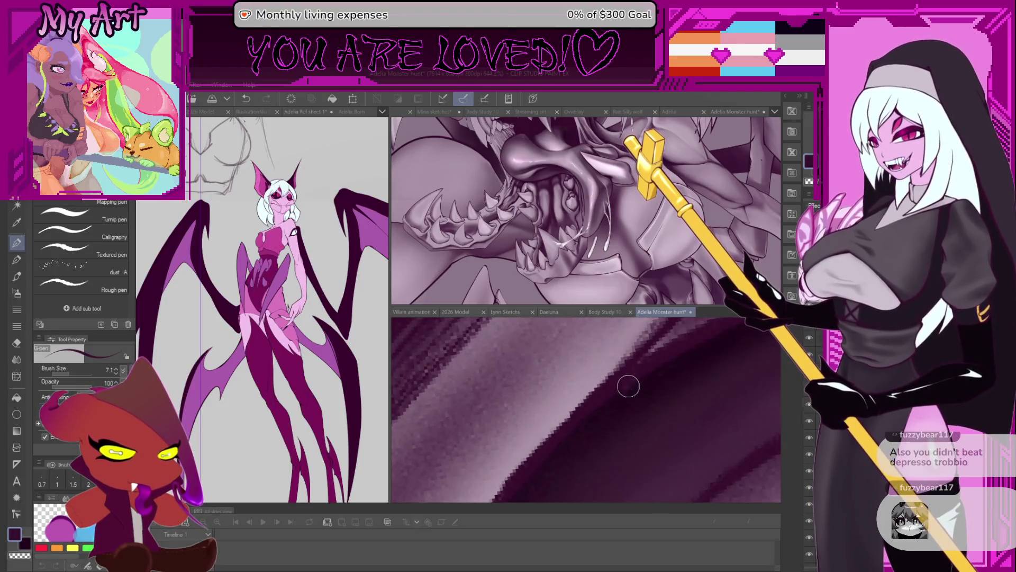
{"action": "scroll", "coordinate": [624, 389], "scroll_direction": "down", "scroll_amount": 10}
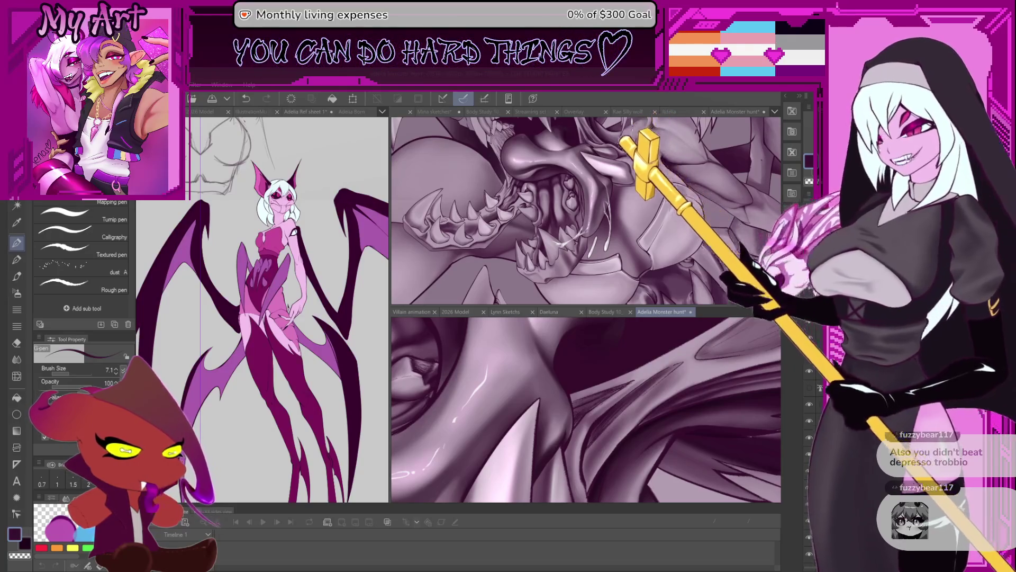
- Save the Adelia Monster hunt illustration, then zoom back in on the teeth
{"action": "scroll", "coordinate": [666, 413], "scroll_direction": "down", "scroll_amount": 6}
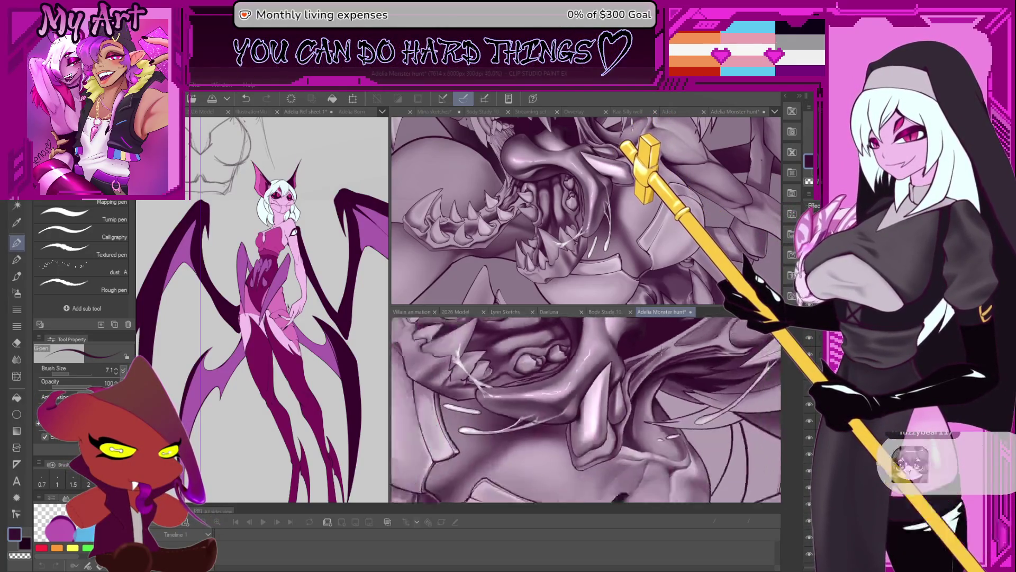
{"action": "key", "text": "ctrl+s"}
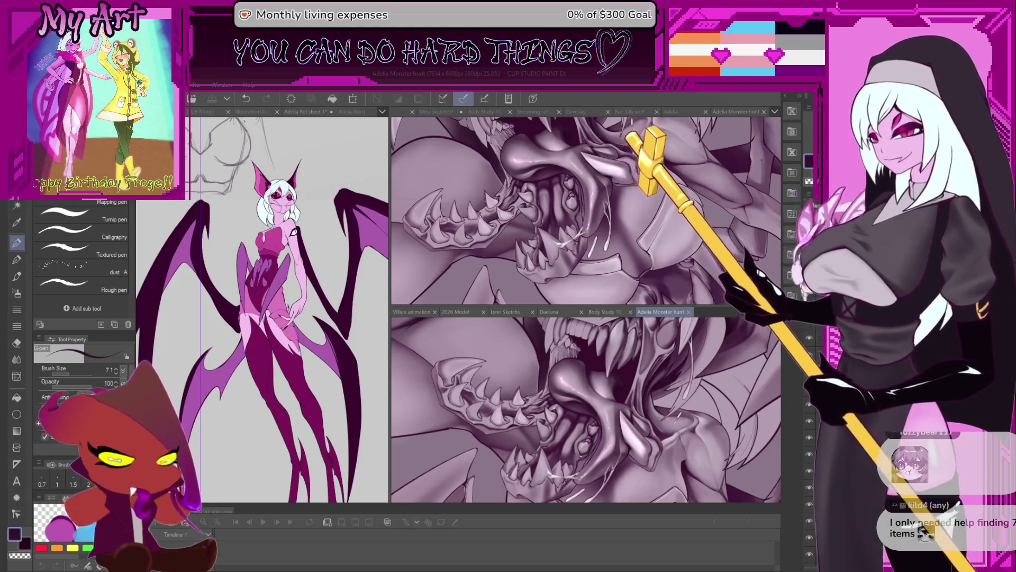
{"action": "scroll", "coordinate": [604, 440], "scroll_direction": "down", "scroll_amount": 2}
{"action": "scroll", "coordinate": [583, 444], "scroll_direction": "up", "scroll_amount": 2}
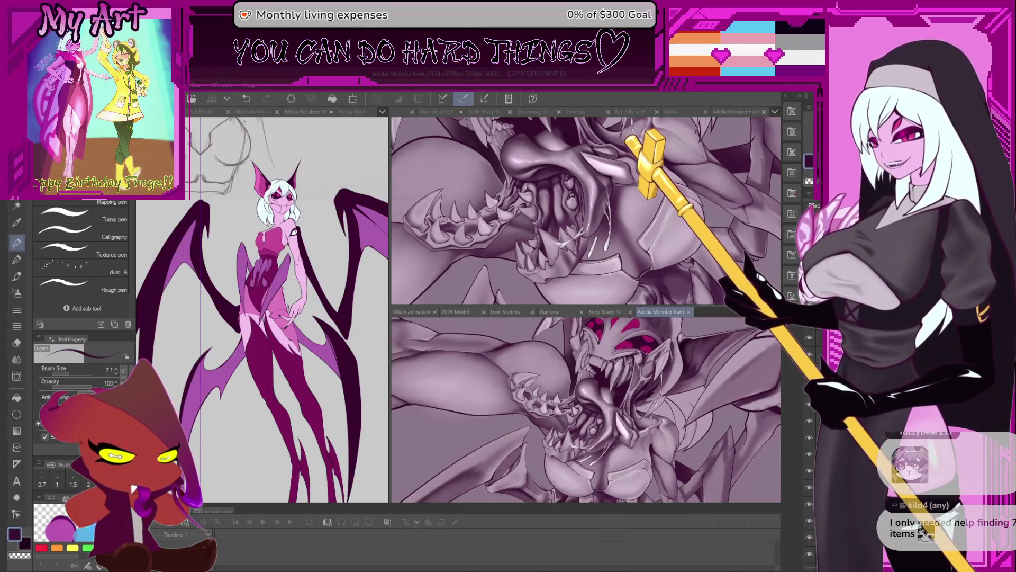
{"action": "scroll", "coordinate": [592, 433], "scroll_direction": "down", "scroll_amount": 3}
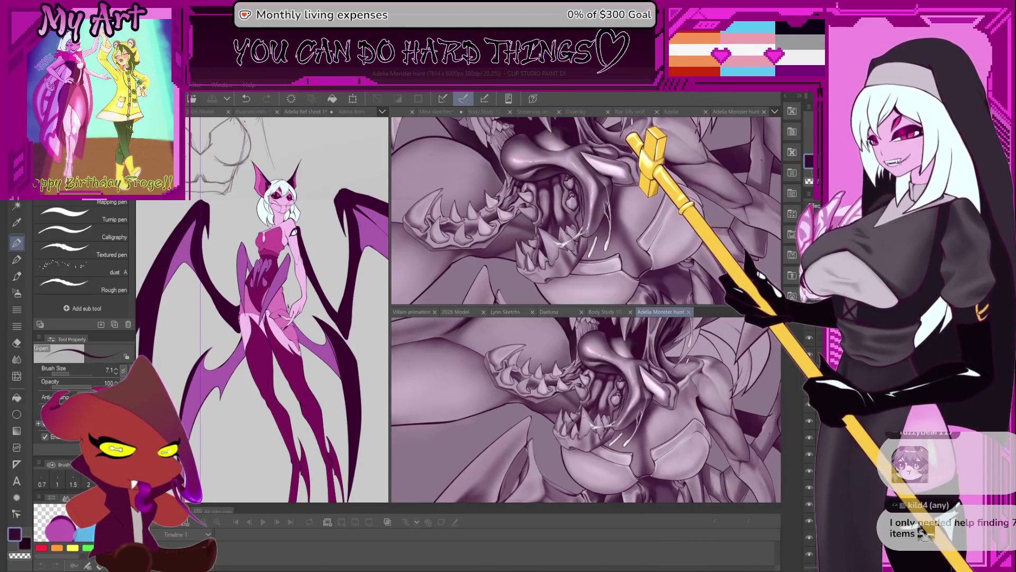
{"action": "scroll", "coordinate": [626, 393], "scroll_direction": "up", "scroll_amount": 3}
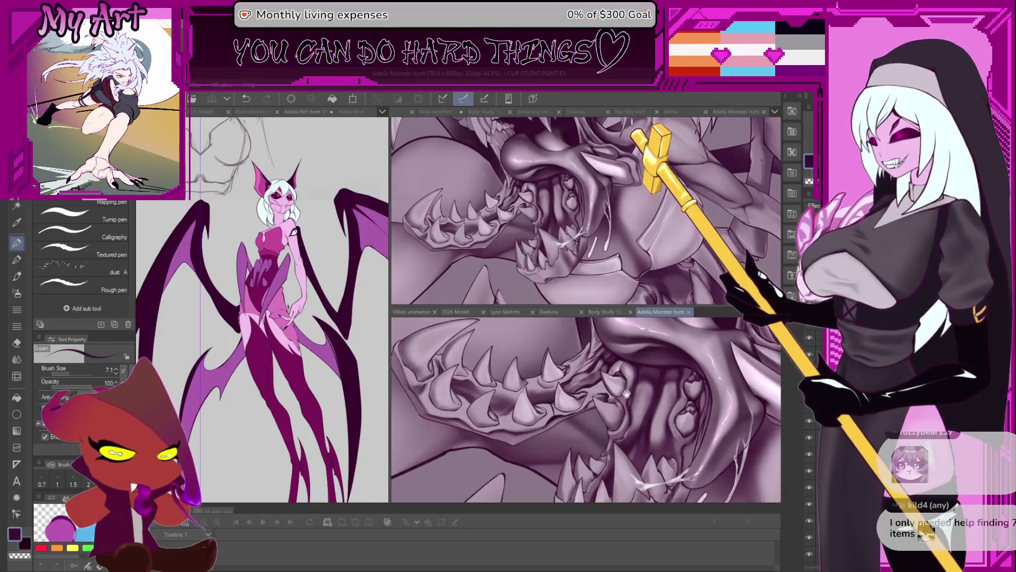
{"action": "scroll", "coordinate": [626, 393], "scroll_direction": "up", "scroll_amount": 2}
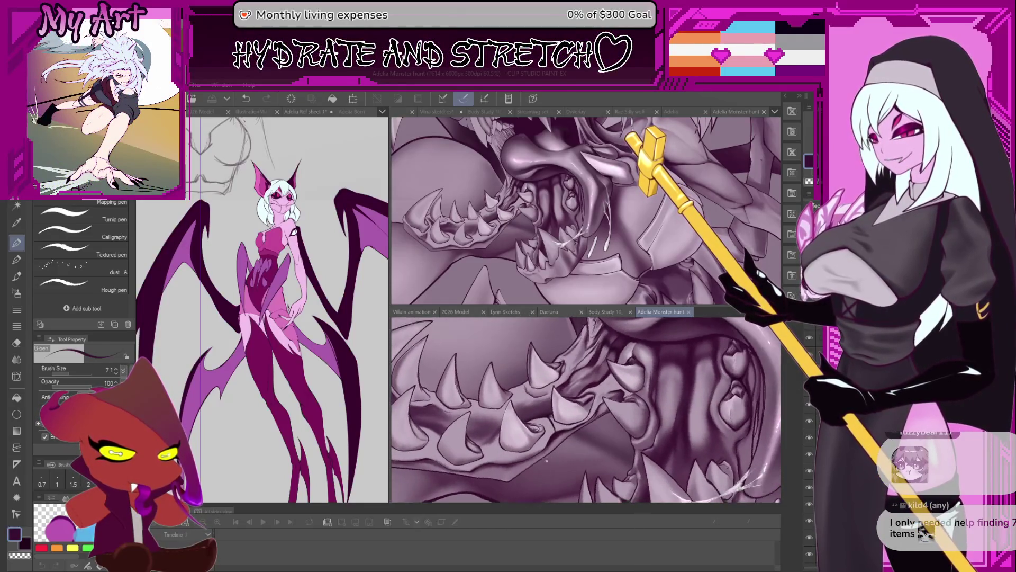
- Switch to the soft blending brush and add a small blended stroke between the teeth
{"action": "key", "text": "b"}
{"action": "left_click_drag", "start_coordinate": [547, 460], "coordinate": [597, 396]}
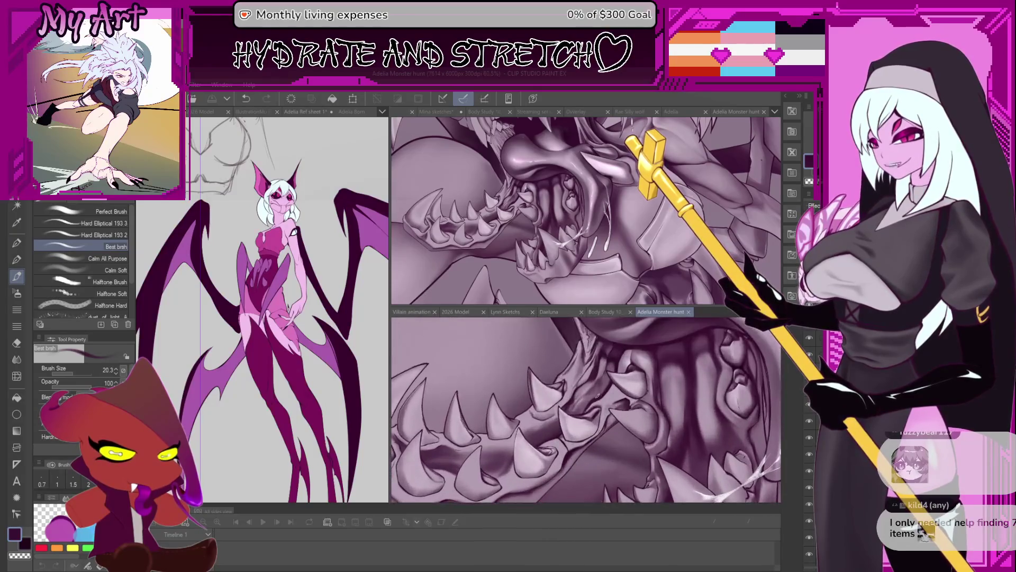
{"action": "scroll", "coordinate": [573, 415], "scroll_direction": "up", "scroll_amount": 4}
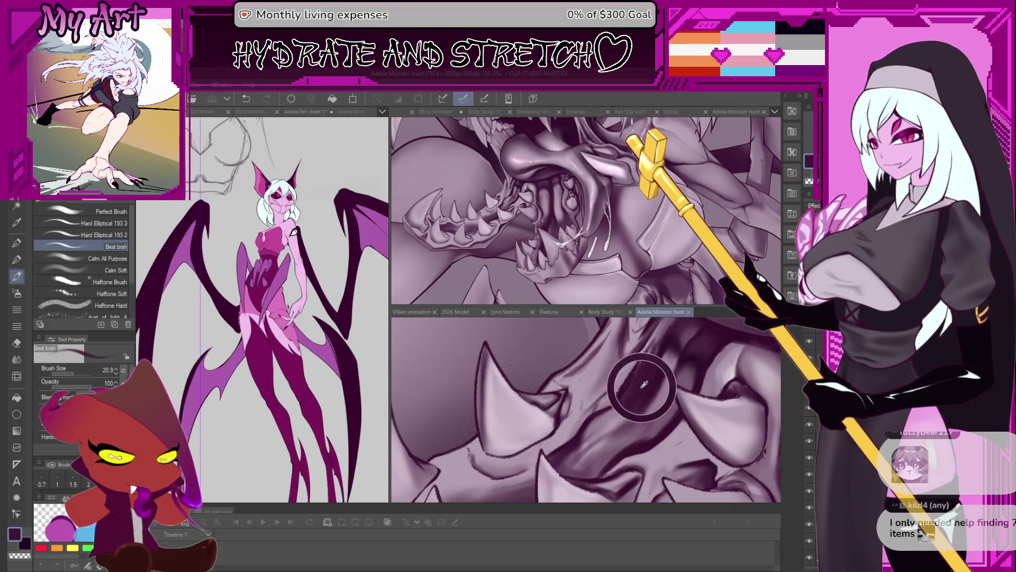
{"action": "mouse_move", "coordinate": [597, 405]}
{"action": "left_mouse_down"}
{"action": "mouse_move", "coordinate": [617, 382]}
{"action": "mouse_move", "coordinate": [627, 405]}
{"action": "mouse_move", "coordinate": [559, 373]}
{"action": "left_mouse_up"}
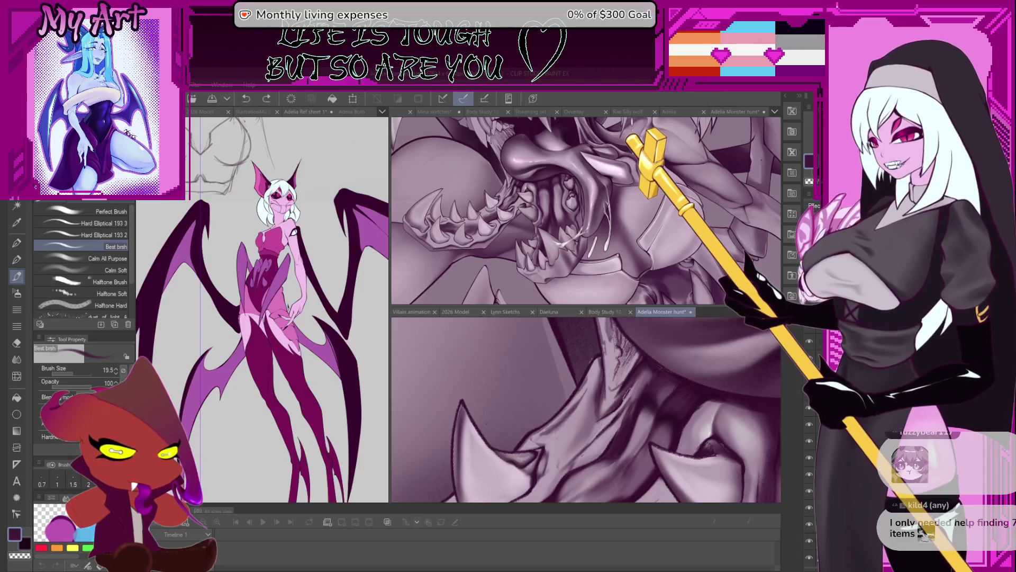
{"action": "left_click_drag", "start_coordinate": [580, 434], "coordinate": [609, 360]}
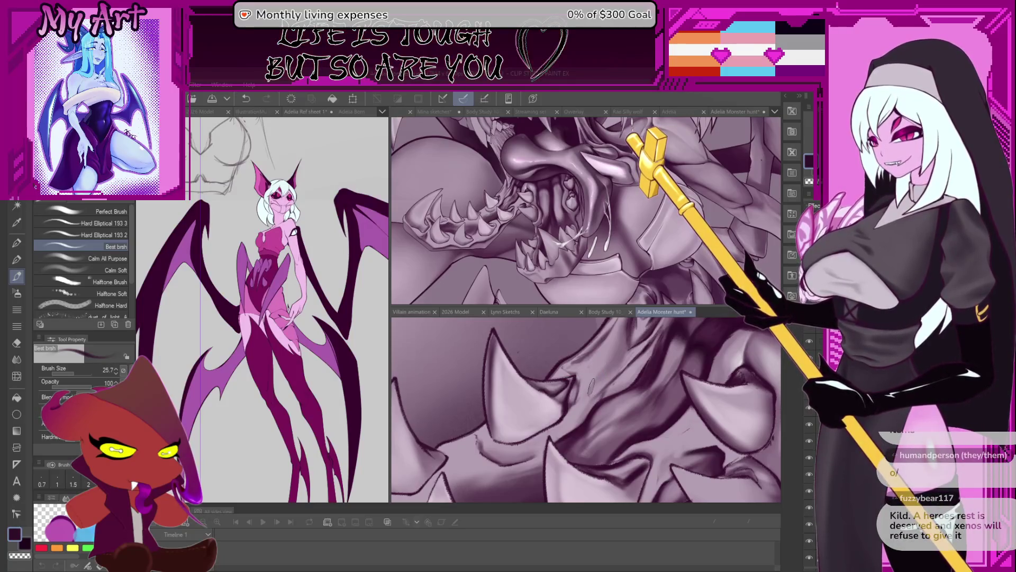
{"action": "left_click_drag", "start_coordinate": [599, 376], "coordinate": [589, 401]}
- Enlarge the brush to about 31 and sample a light lavender from the jaw
{"action": "left_click_drag", "start_coordinate": [555, 355], "coordinate": [565, 355]}
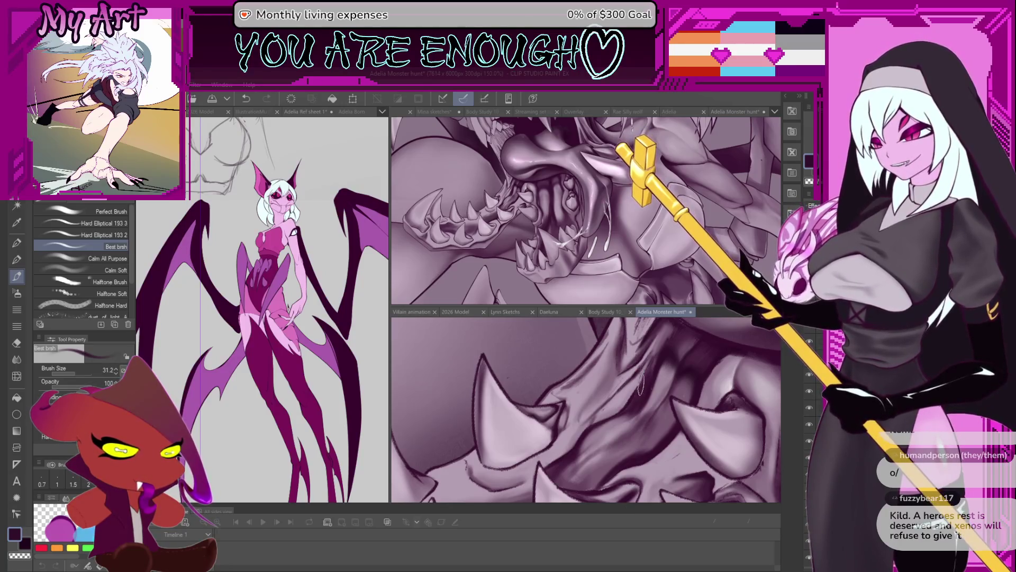
{"action": "scroll", "coordinate": [640, 389], "scroll_direction": "up", "scroll_amount": 3}
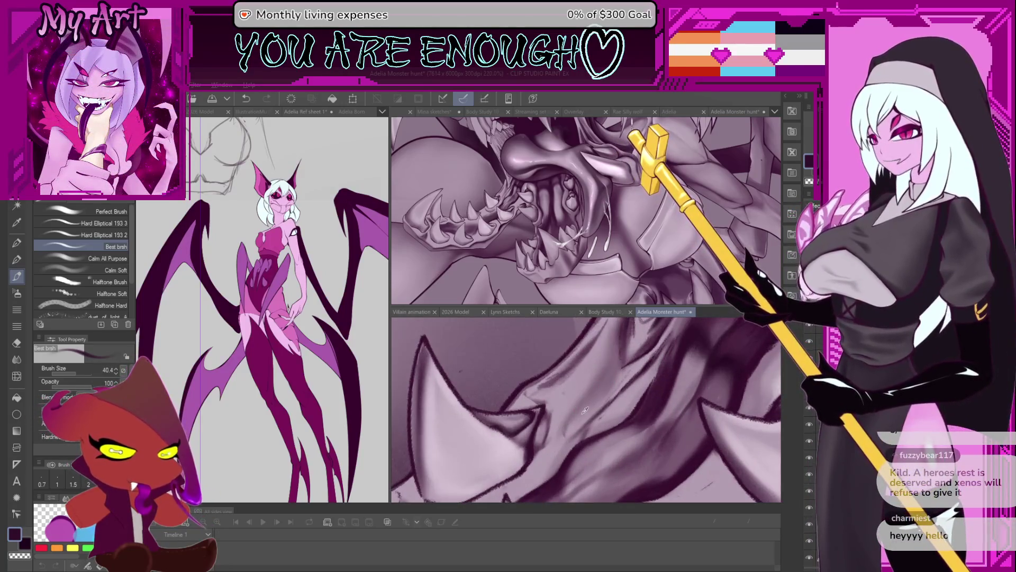
{"action": "left_click", "coordinate": [578, 415], "text": "alt"}
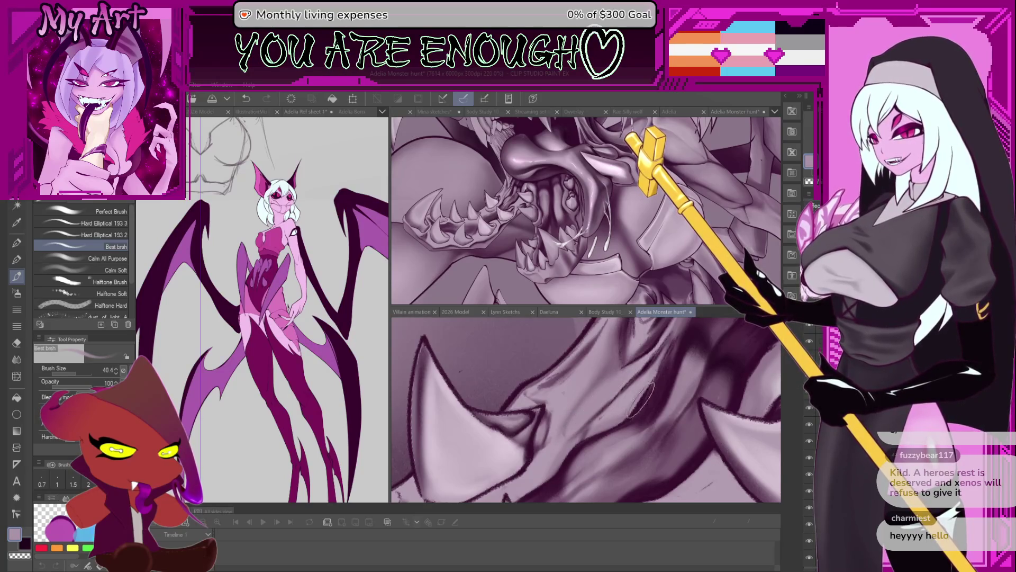
{"action": "left_click_drag", "start_coordinate": [622, 419], "coordinate": [643, 369]}
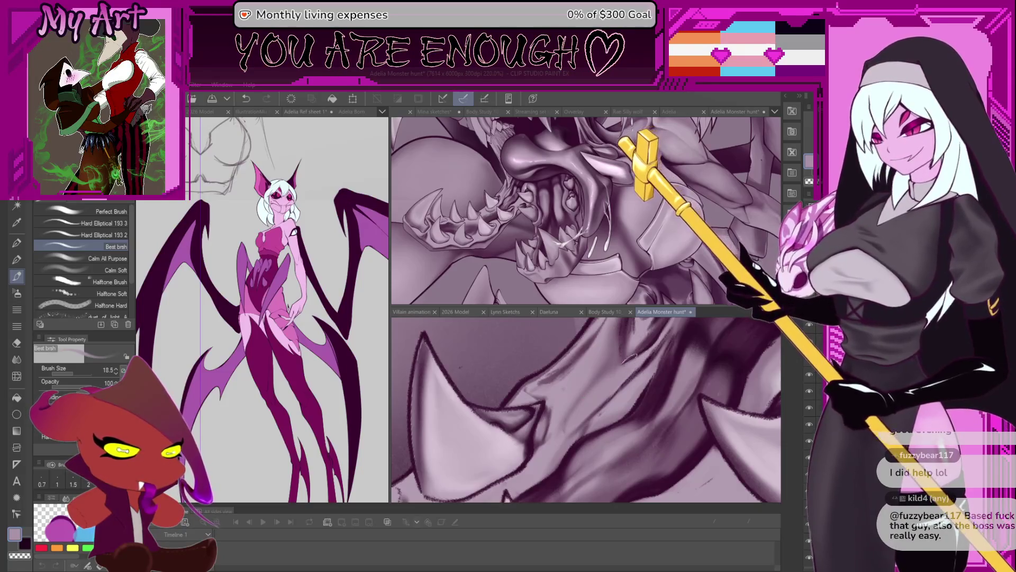
- Fine-tune the brush size up and down with the bracket keys
{"action": "left_click_drag", "start_coordinate": [636, 368], "coordinate": [656, 323]}
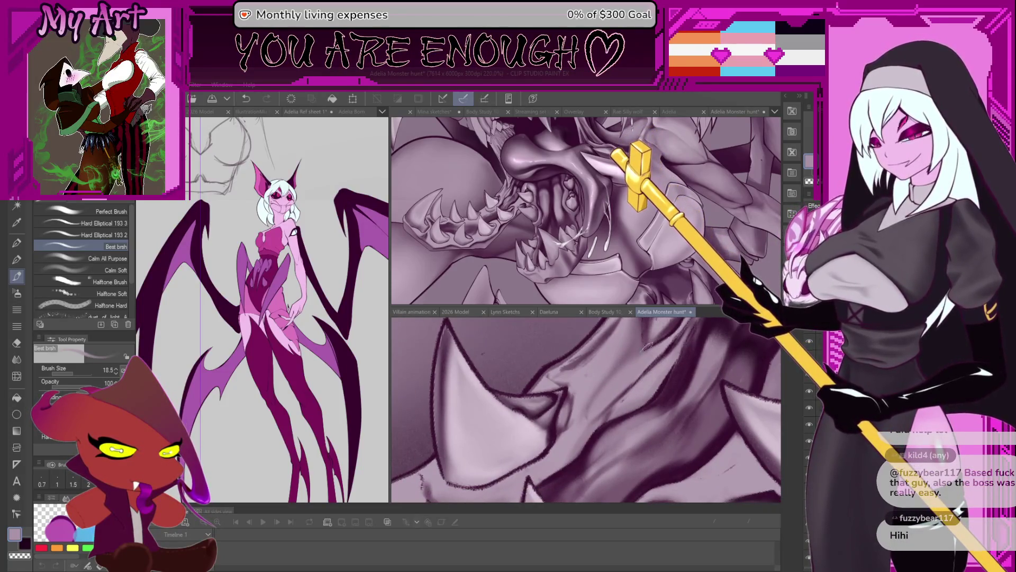
{"action": "scroll", "coordinate": [647, 345], "scroll_direction": "up", "scroll_amount": 1}
{"action": "key", "text": "bracketright"}
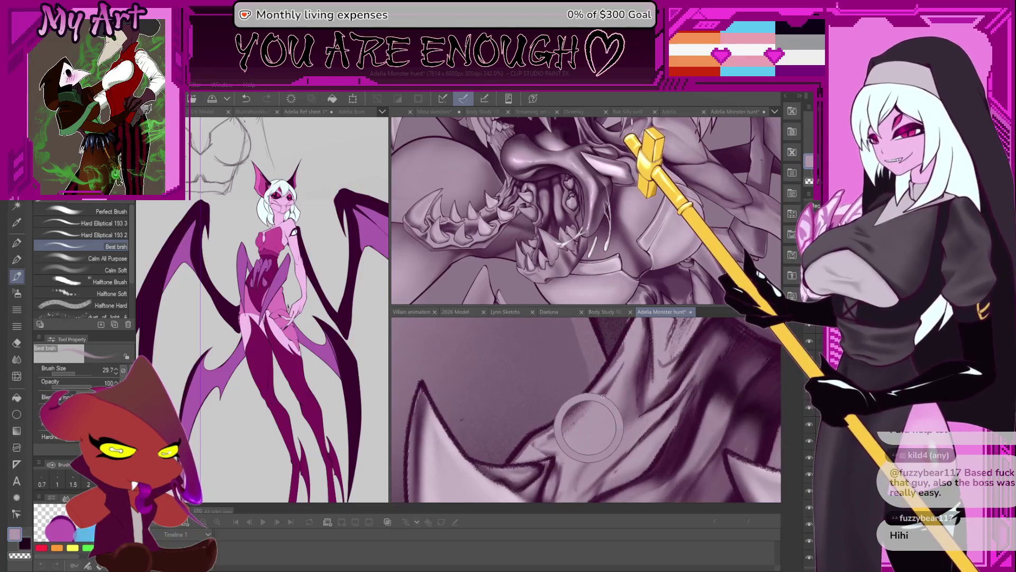
{"action": "key", "text": "bracketright"}
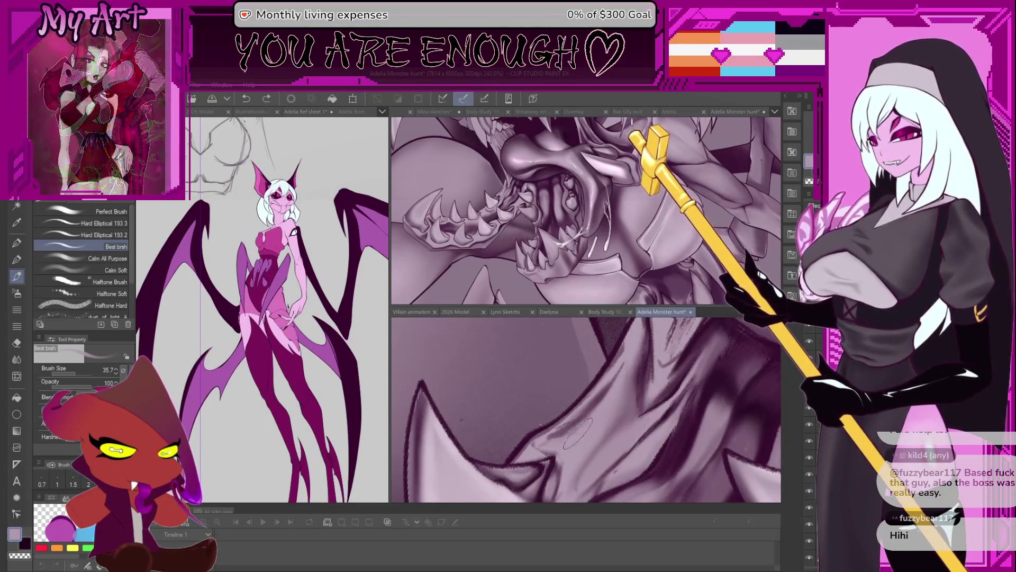
{"action": "key", "text": "bracketleft"}
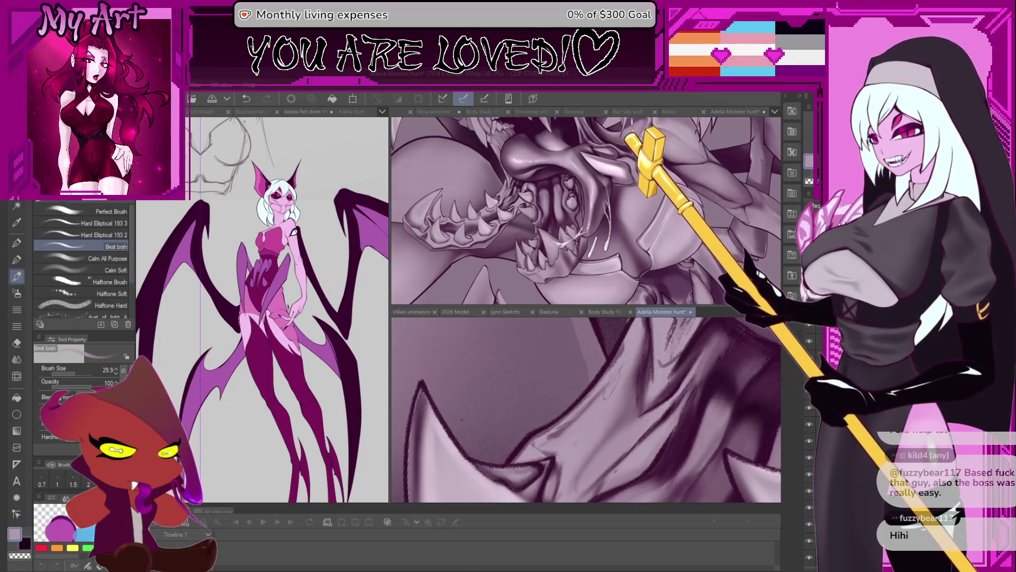
{"action": "scroll", "coordinate": [624, 354], "scroll_direction": "up", "scroll_amount": 2}
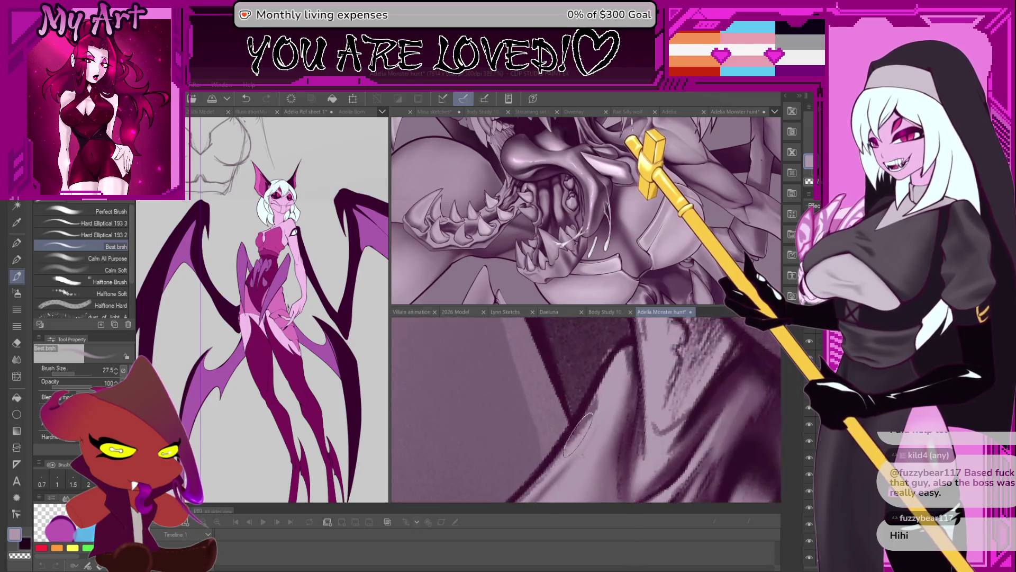
{"action": "key", "text": "bracketleft"}
{"action": "scroll", "coordinate": [597, 396], "scroll_direction": "down", "scroll_amount": 3}
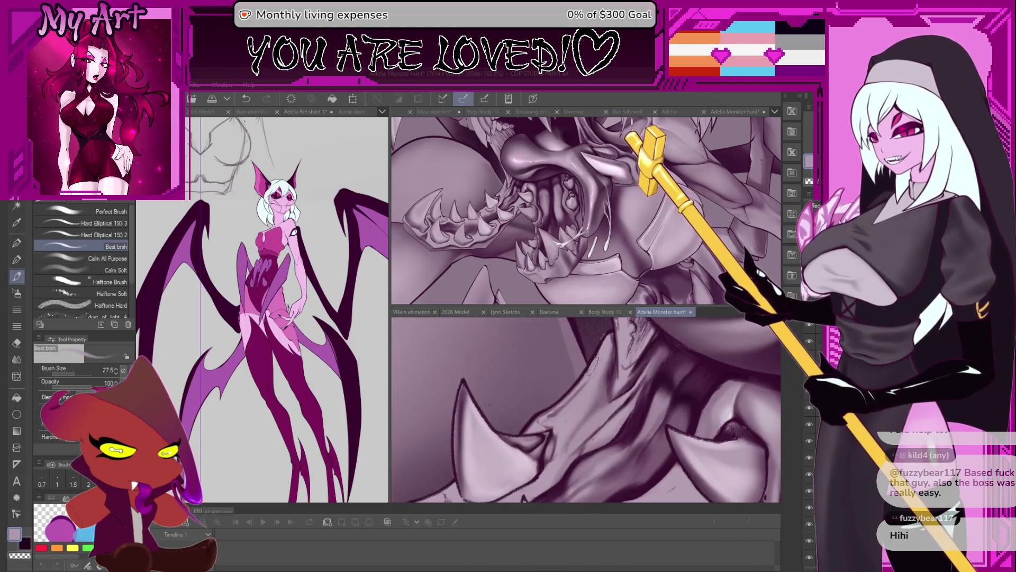
- Sample the dark purple line colour and zoom in on the lower jaw folds for accents
{"action": "left_click", "coordinate": [627, 410], "text": "alt"}
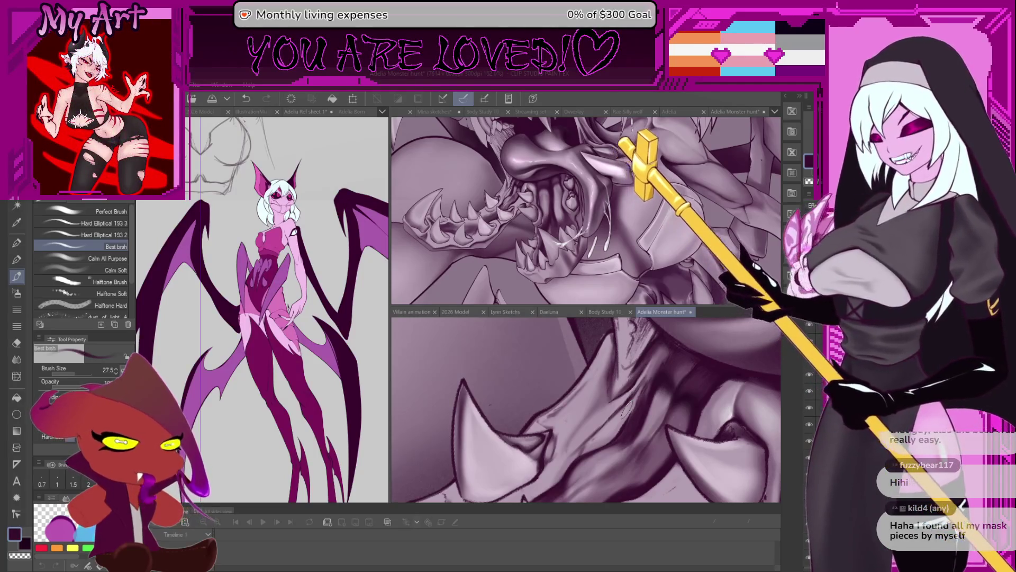
{"action": "scroll", "coordinate": [563, 388], "scroll_direction": "up", "scroll_amount": 2}
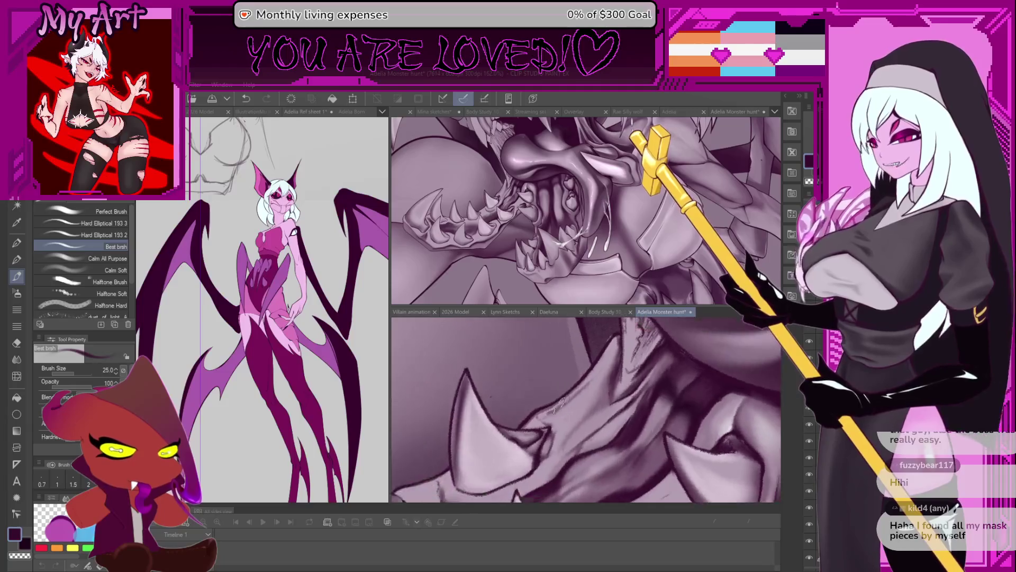
{"action": "scroll", "coordinate": [597, 454], "scroll_direction": "up", "scroll_amount": 3}
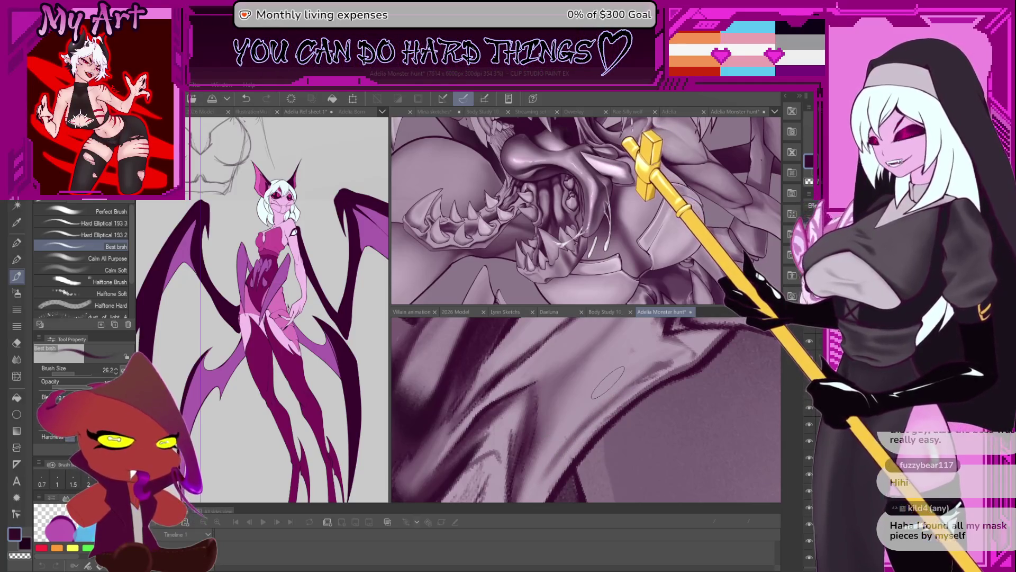
{"action": "scroll", "coordinate": [607, 384], "scroll_direction": "down", "scroll_amount": 2}
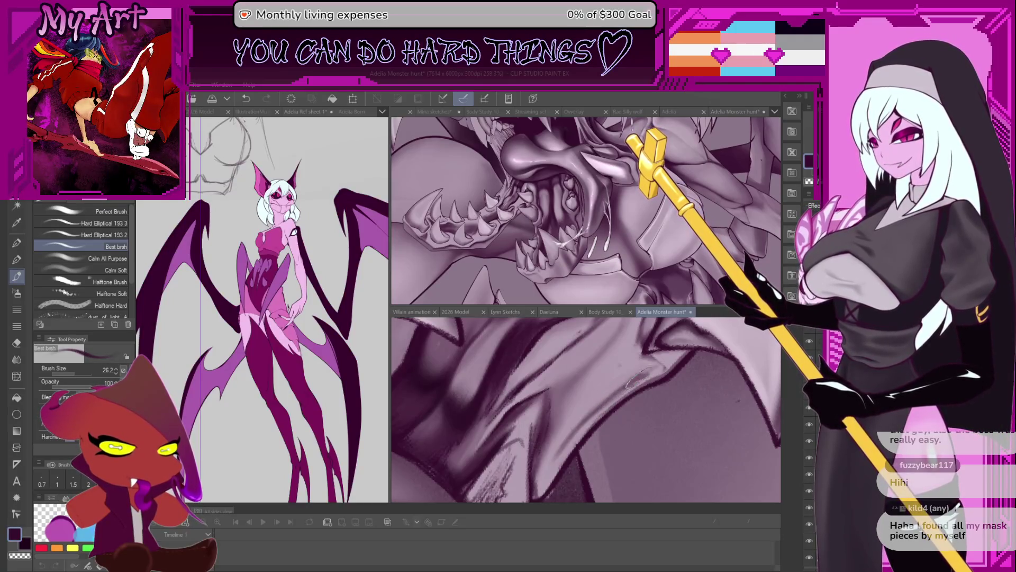
{"action": "scroll", "coordinate": [631, 383], "scroll_direction": "down", "scroll_amount": 2}
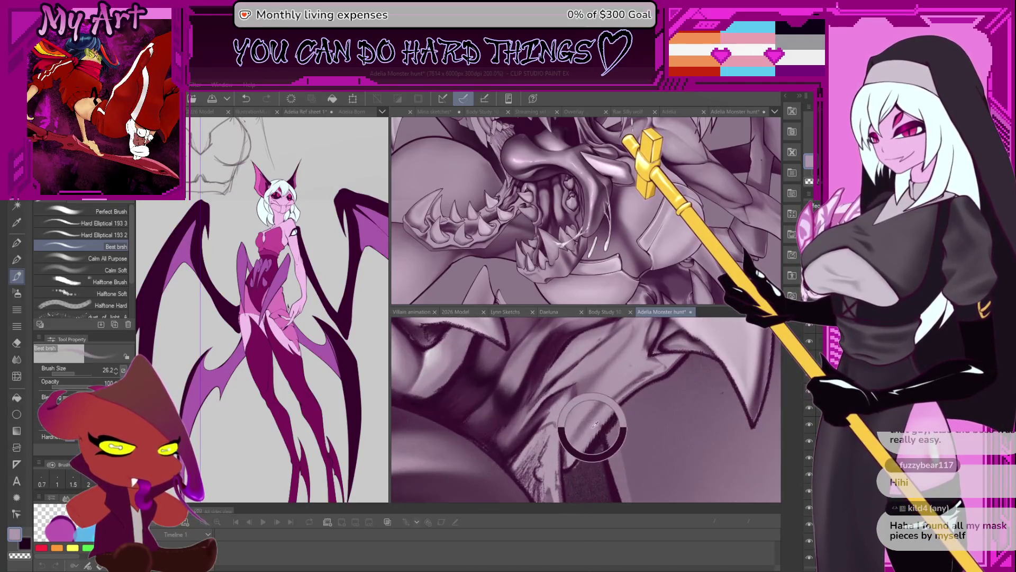
{"action": "scroll", "coordinate": [595, 424], "scroll_direction": "up", "scroll_amount": 3}
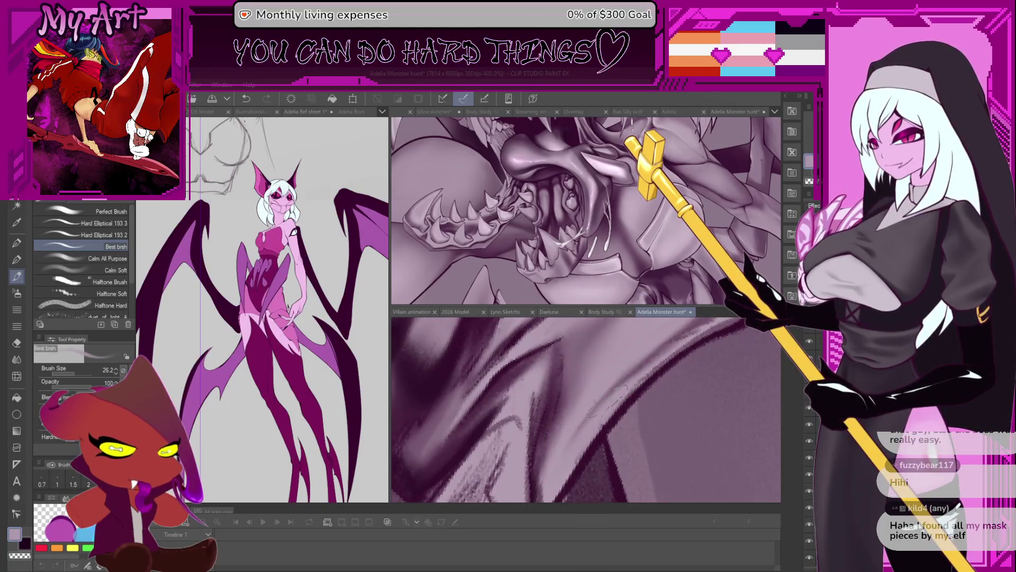
{"action": "left_click_drag", "start_coordinate": [654, 366], "coordinate": [548, 460]}
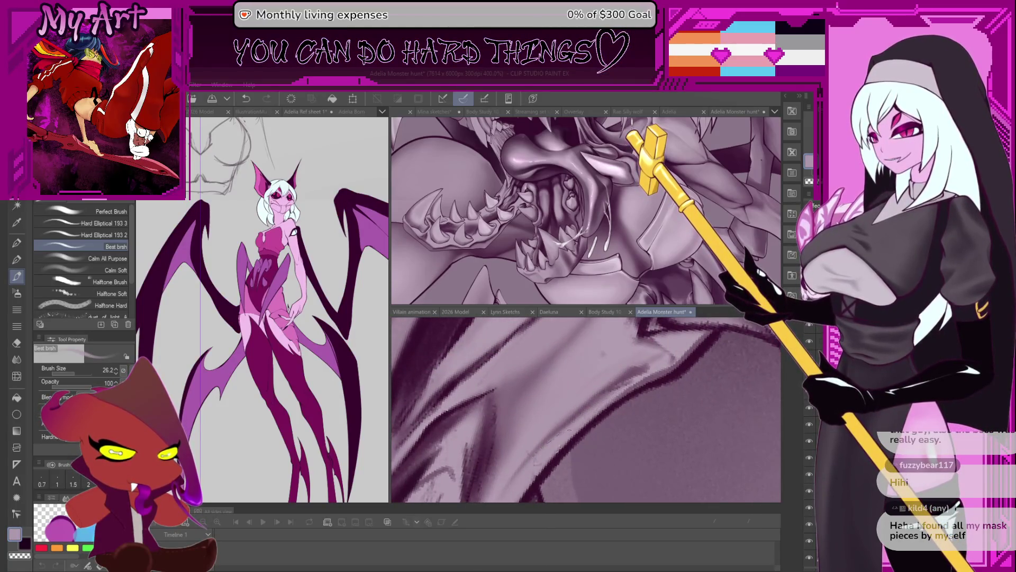
{"action": "scroll", "coordinate": [657, 365], "scroll_direction": "down", "scroll_amount": 4}
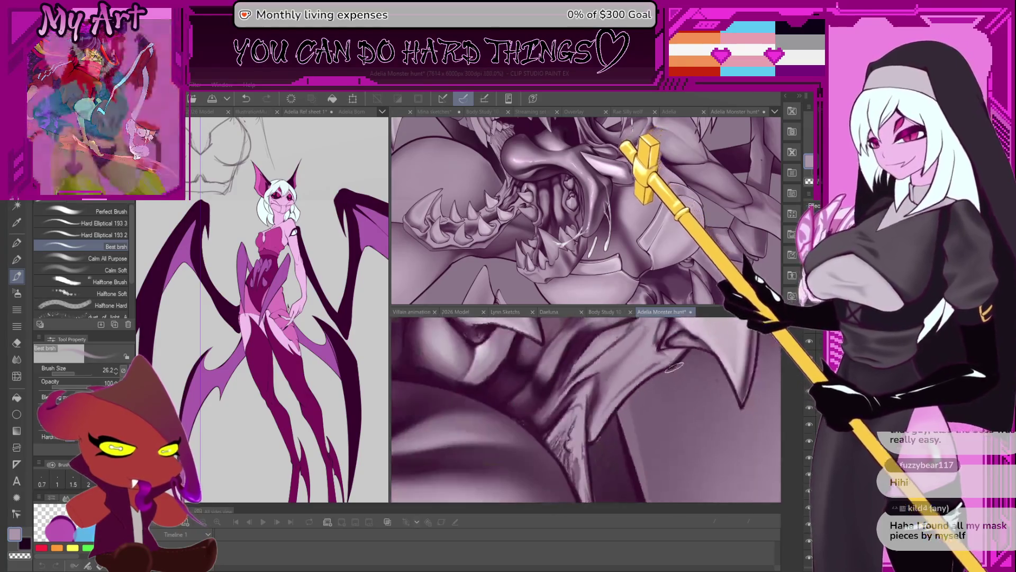
- Enlarge the brush to 38.1, undo the last jaw stroke, and pan to the lower teeth
{"action": "scroll", "coordinate": [610, 430], "scroll_direction": "up", "scroll_amount": 2}
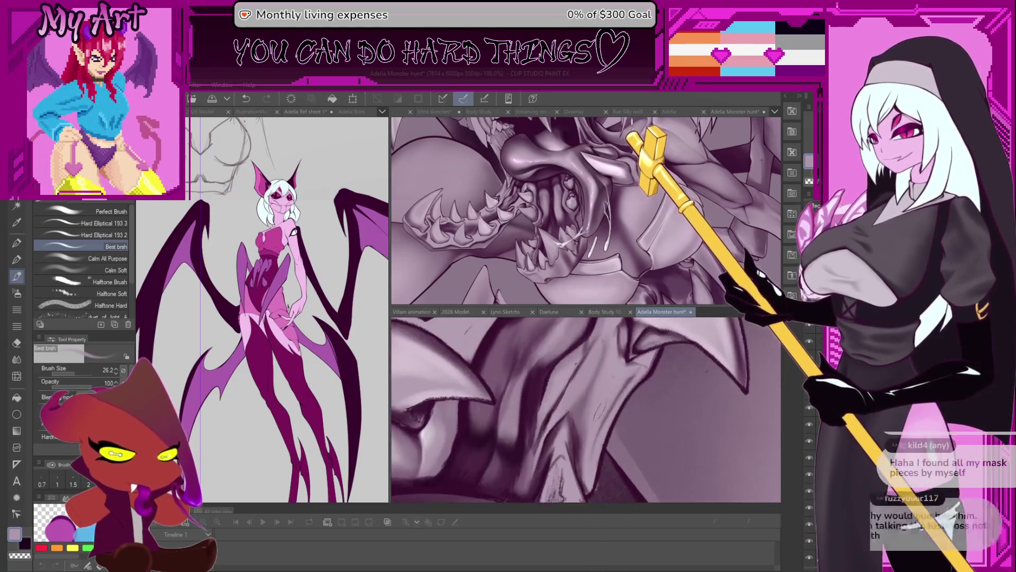
{"action": "key", "text": "bracketright"}
{"action": "key", "text": "ctrl+z"}
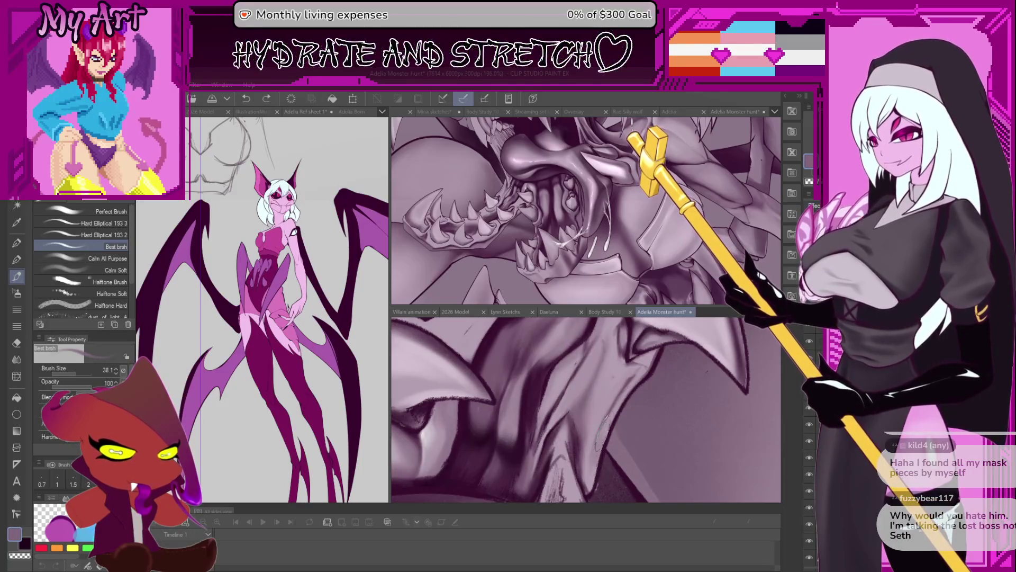
{"action": "scroll", "coordinate": [607, 403], "scroll_direction": "down", "scroll_amount": 5}
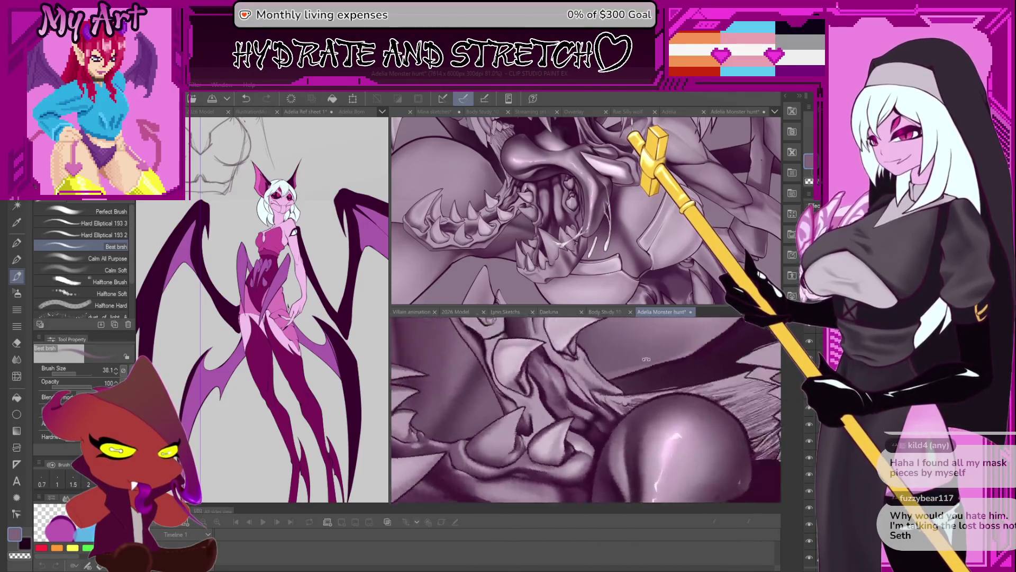
{"action": "scroll", "coordinate": [580, 373], "scroll_direction": "down", "scroll_amount": 2}
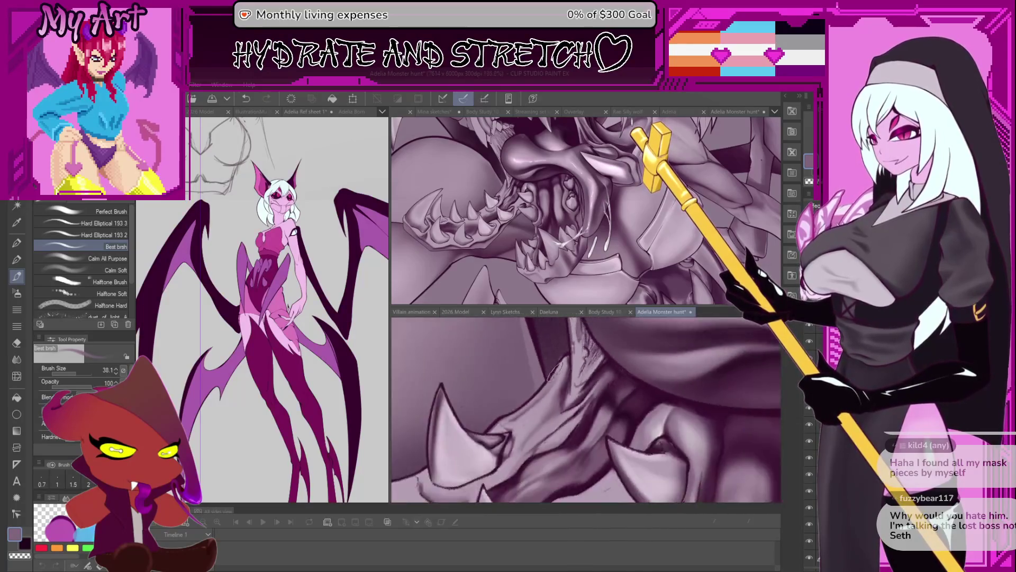
{"action": "scroll", "coordinate": [533, 405], "scroll_direction": "up", "scroll_amount": 4}
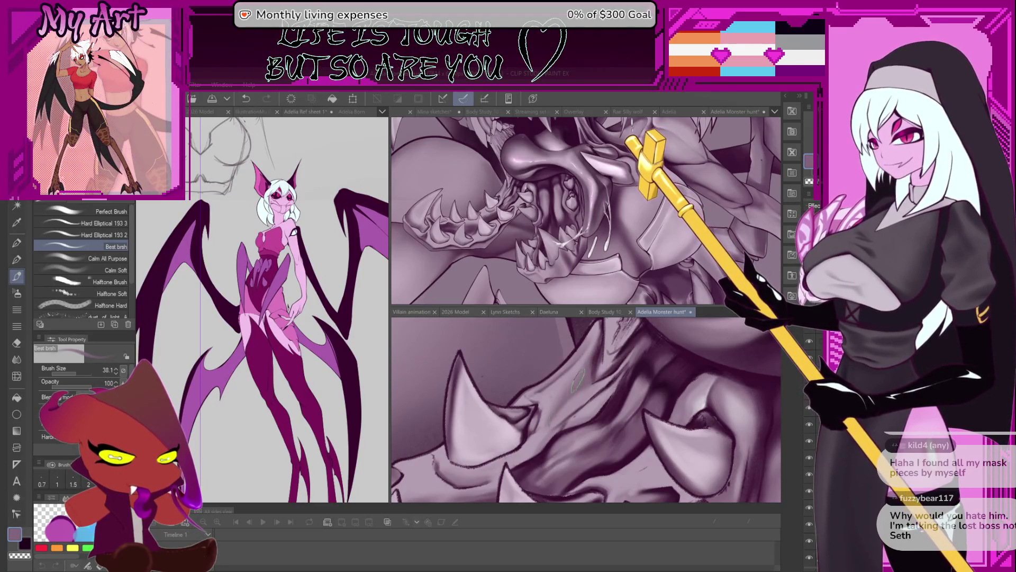
{"action": "left_click_drag", "start_coordinate": [561, 405], "coordinate": [576, 355]}
{"action": "left_click_drag", "start_coordinate": [560, 414], "coordinate": [643, 359]}
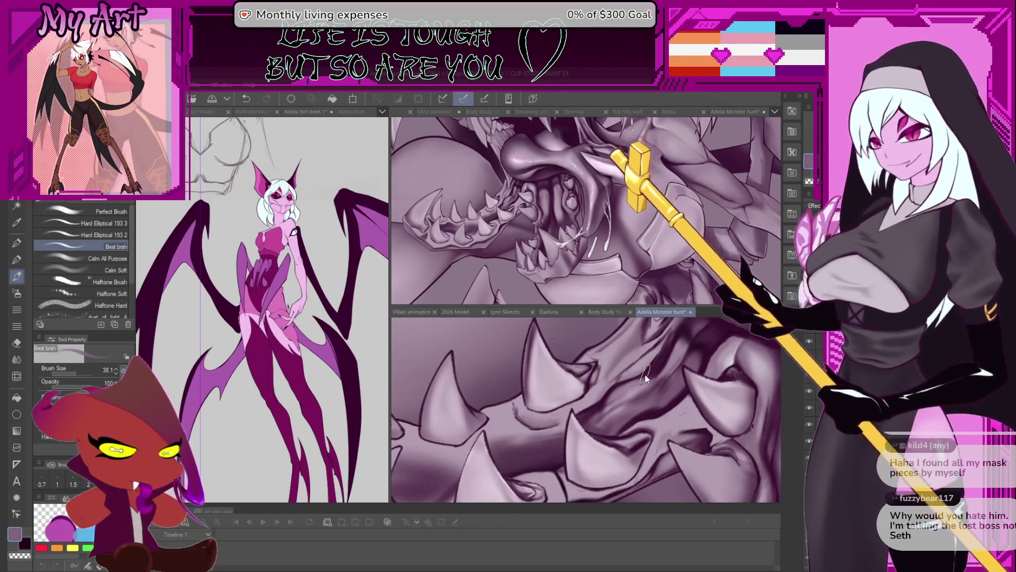
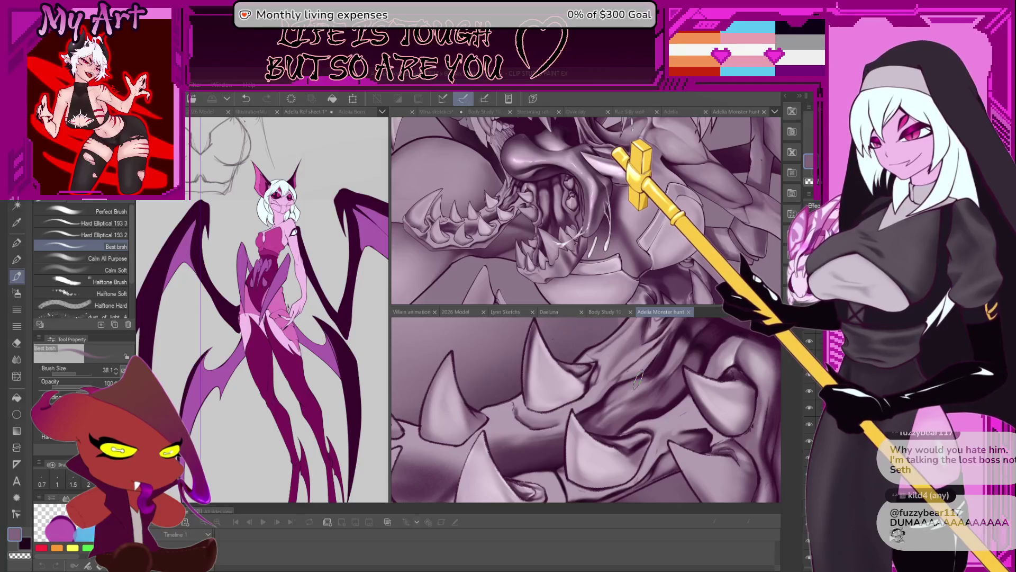
- Sample a painting colour from the monster's teeth with the eyedropper
{"action": "mouse_move", "coordinate": [591, 396]}
{"action": "left_mouse_down"}
{"action": "mouse_move", "coordinate": [627, 375]}
{"action": "mouse_move", "coordinate": [654, 413]}
{"action": "mouse_move", "coordinate": [661, 407]}
{"action": "mouse_move", "coordinate": [630, 408]}
{"action": "left_mouse_up"}
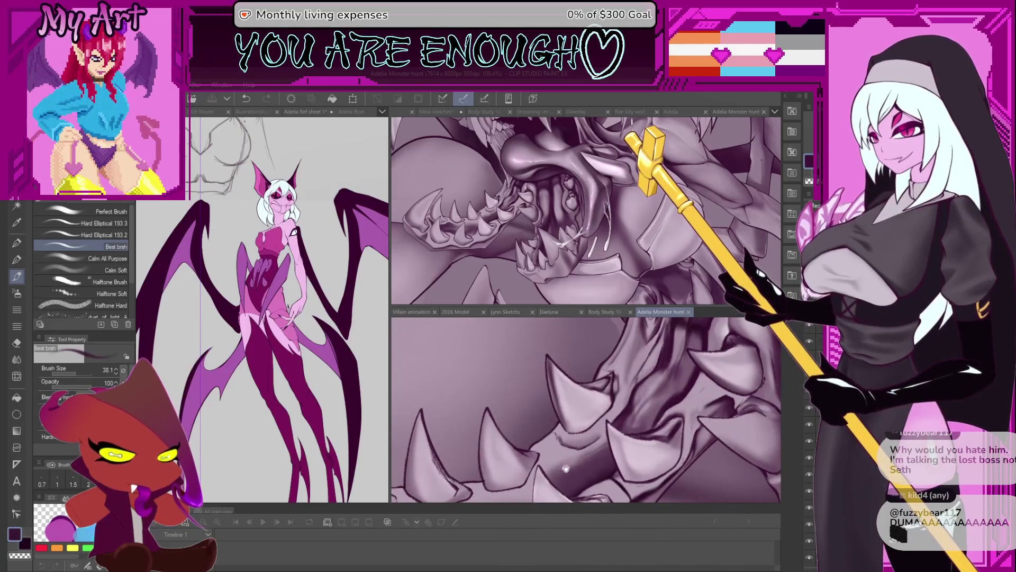
{"action": "scroll", "coordinate": [630, 407], "scroll_direction": "up", "scroll_amount": 3}
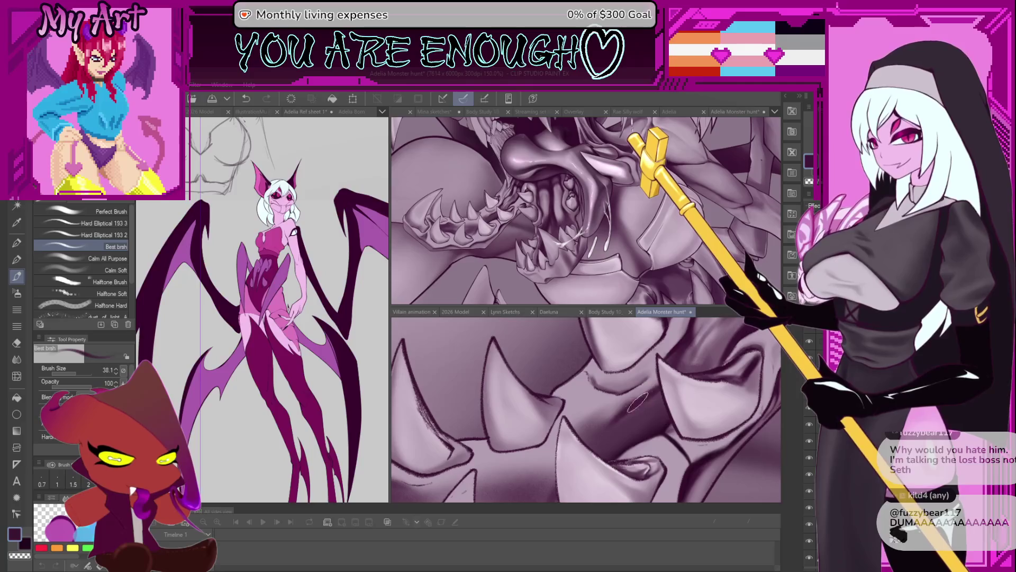
{"action": "mouse_move", "coordinate": [607, 424]}
{"action": "left_mouse_down"}
{"action": "mouse_move", "coordinate": [641, 413]}
{"action": "mouse_move", "coordinate": [630, 428]}
{"action": "mouse_move", "coordinate": [641, 404]}
{"action": "left_mouse_up"}
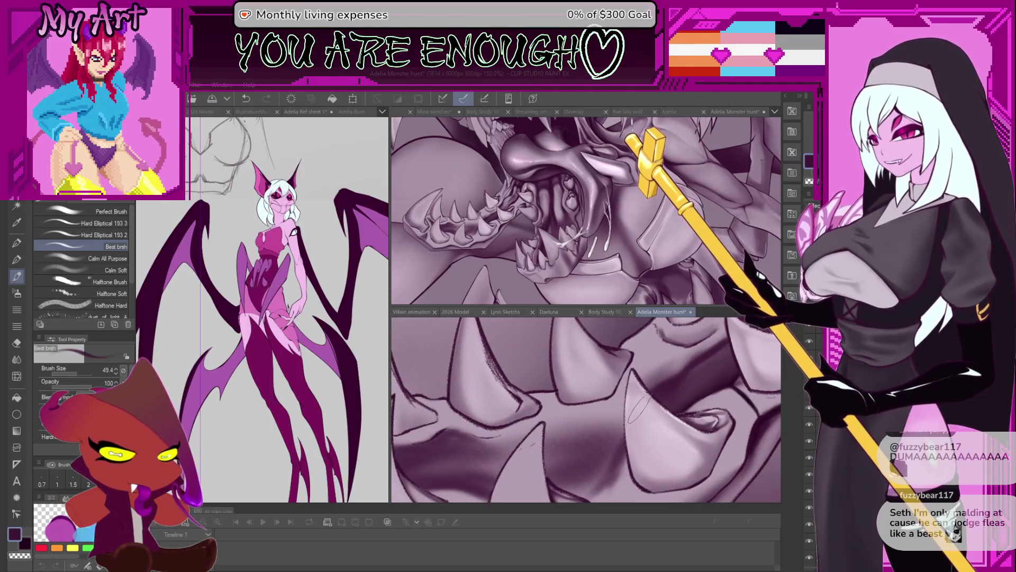
{"action": "scroll", "coordinate": [638, 409], "scroll_direction": "down", "scroll_amount": 2}
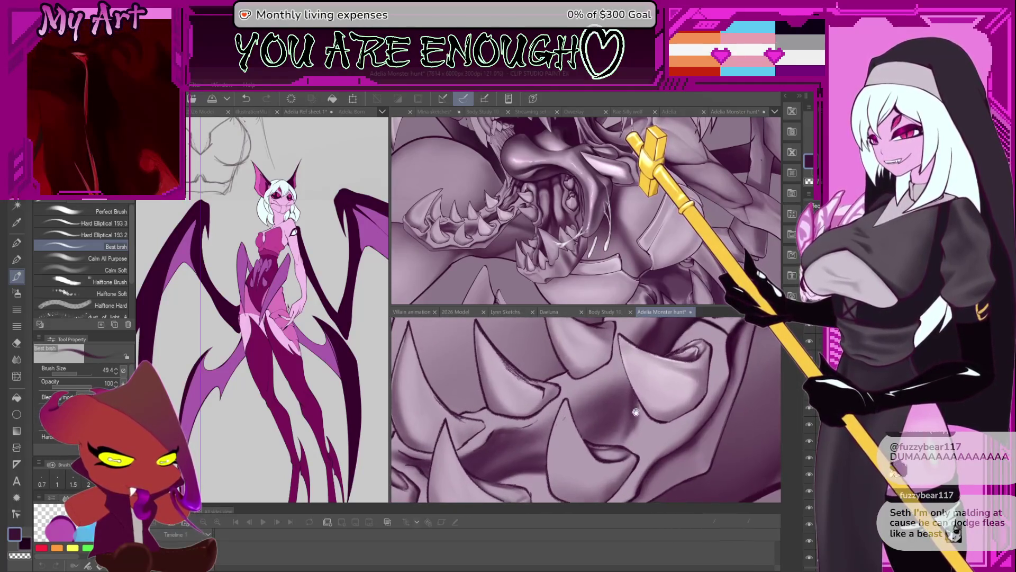
{"action": "left_click_drag", "start_coordinate": [635, 412], "coordinate": [637, 405]}
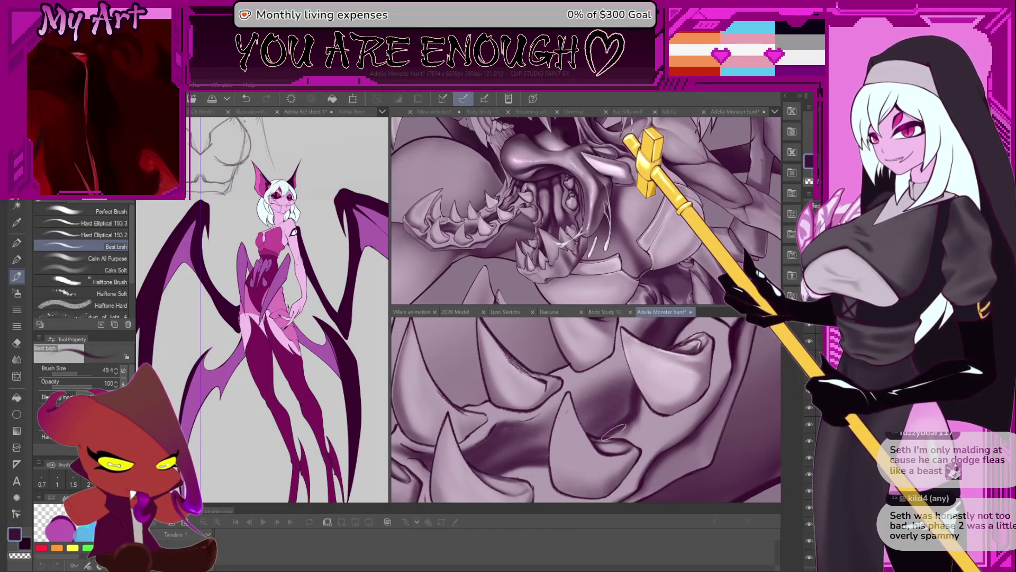
{"action": "scroll", "coordinate": [614, 432], "scroll_direction": "up", "scroll_amount": 2}
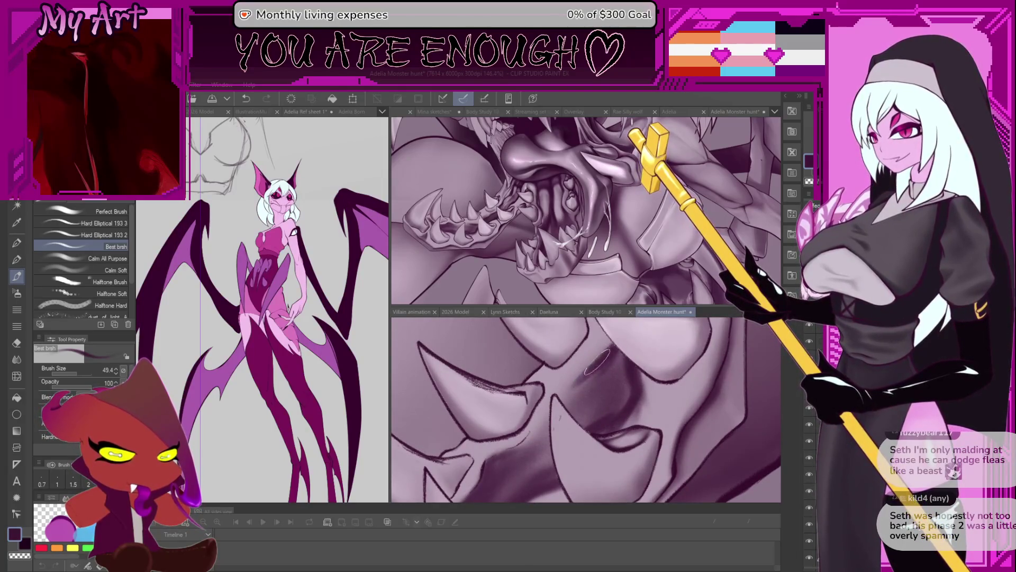
{"action": "scroll", "coordinate": [599, 359], "scroll_direction": "up", "scroll_amount": 1}
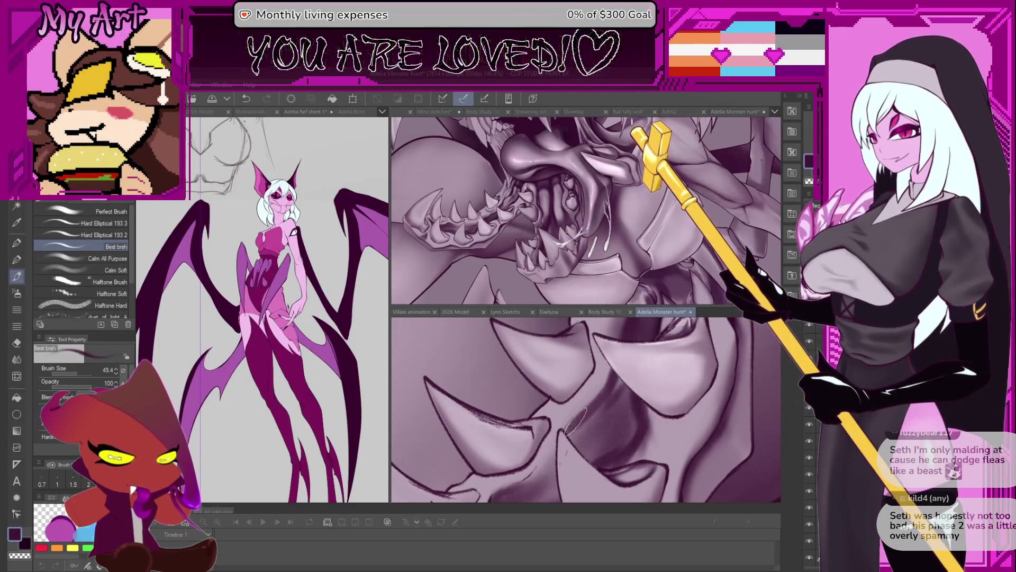
{"action": "mouse_move", "coordinate": [557, 449]}
{"action": "left_mouse_down"}
{"action": "mouse_move", "coordinate": [592, 402]}
{"action": "mouse_move", "coordinate": [607, 405]}
{"action": "left_mouse_up"}
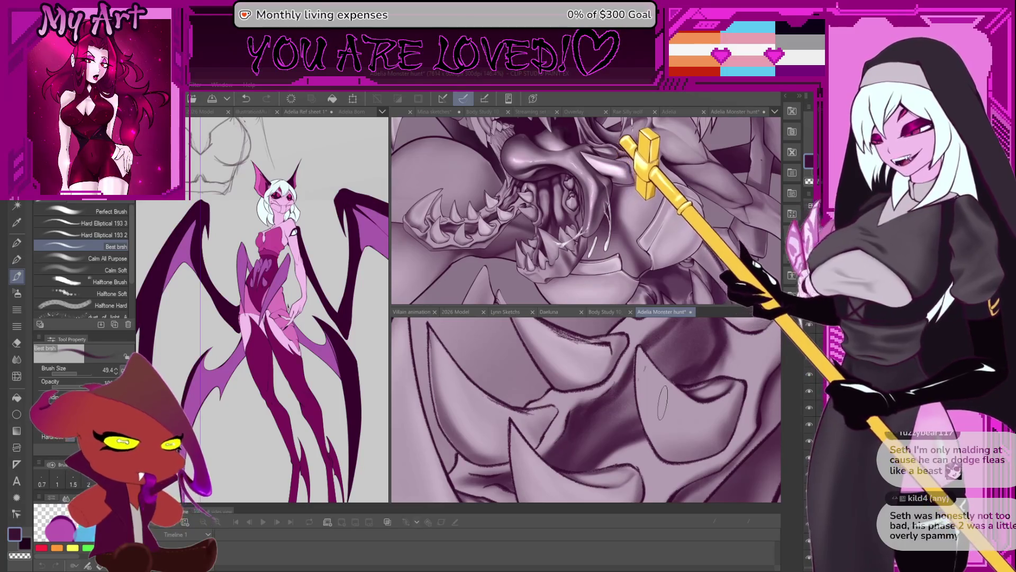
{"action": "left_click_drag", "start_coordinate": [662, 402], "coordinate": [635, 394]}
{"action": "scroll", "coordinate": [672, 401], "scroll_direction": "up", "scroll_amount": 2}
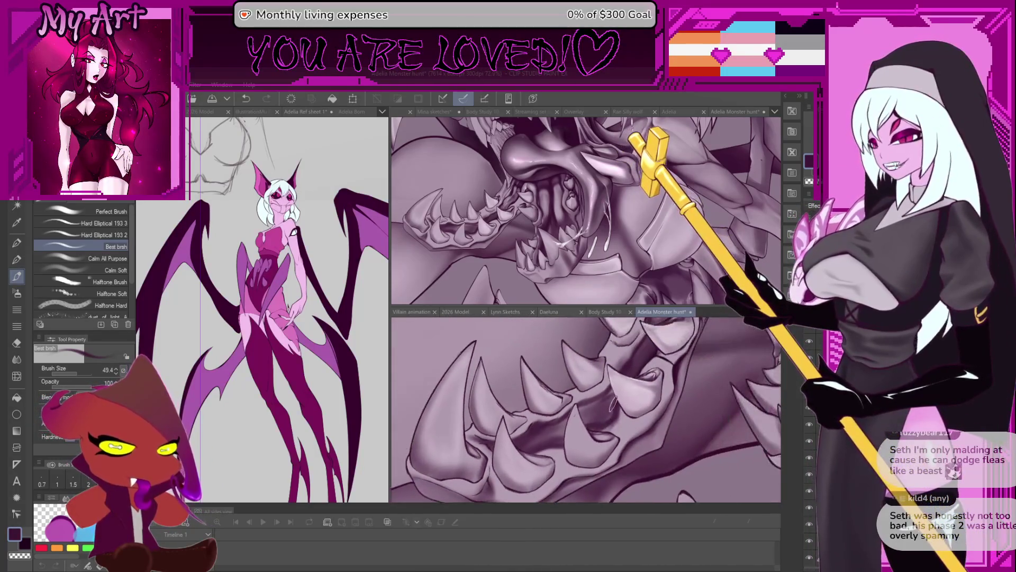
{"action": "left_click_drag", "start_coordinate": [604, 408], "coordinate": [614, 397]}
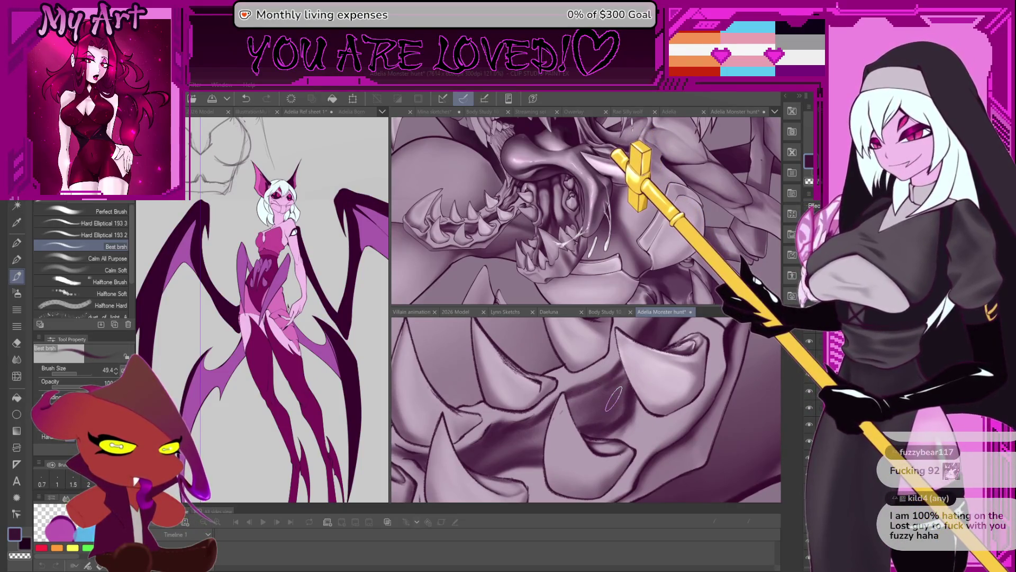
{"action": "left_click_drag", "start_coordinate": [627, 409], "coordinate": [609, 398]}
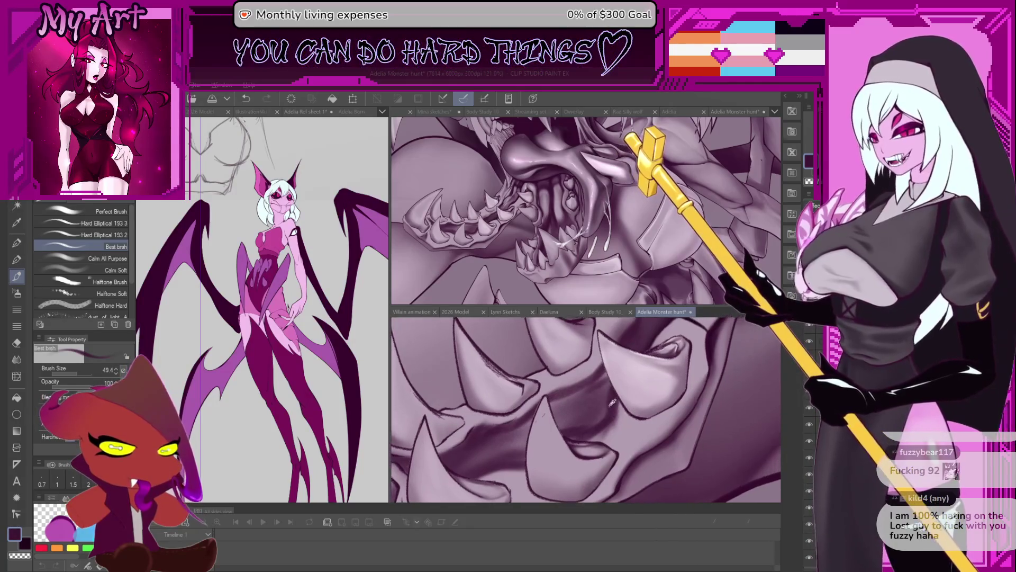
{"action": "left_click", "coordinate": [609, 400], "text": "alt"}
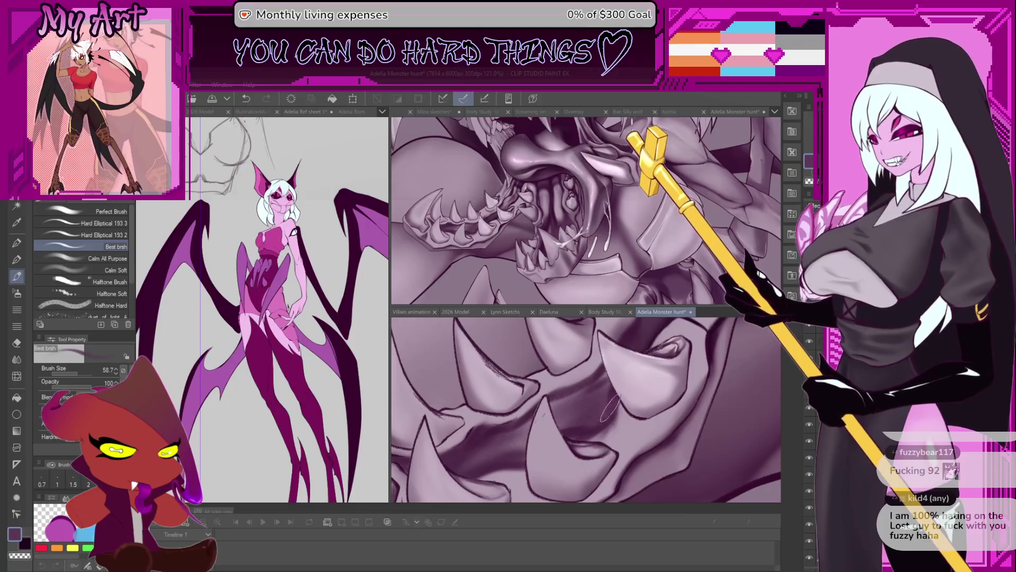
- Change the brush size from 61.2 to 36.1 while framing the whole toothed mouth
{"action": "left_click_drag", "start_coordinate": [581, 412], "coordinate": [605, 396]}
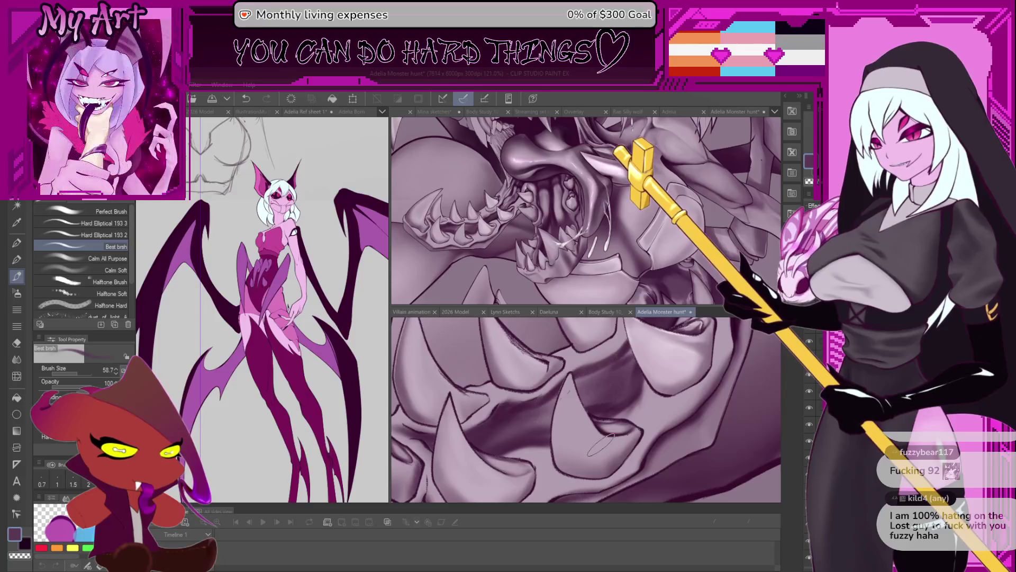
{"action": "left_click_drag", "start_coordinate": [622, 348], "coordinate": [651, 338]}
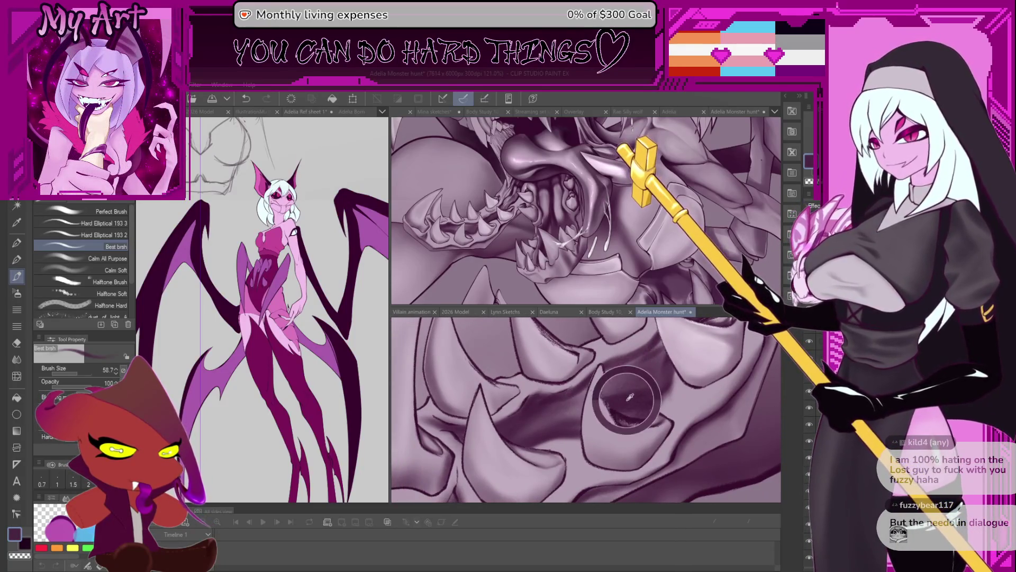
{"action": "mouse_move", "coordinate": [615, 376]}
{"action": "left_mouse_down"}
{"action": "mouse_move", "coordinate": [638, 368]}
{"action": "mouse_move", "coordinate": [660, 387]}
{"action": "left_mouse_up"}
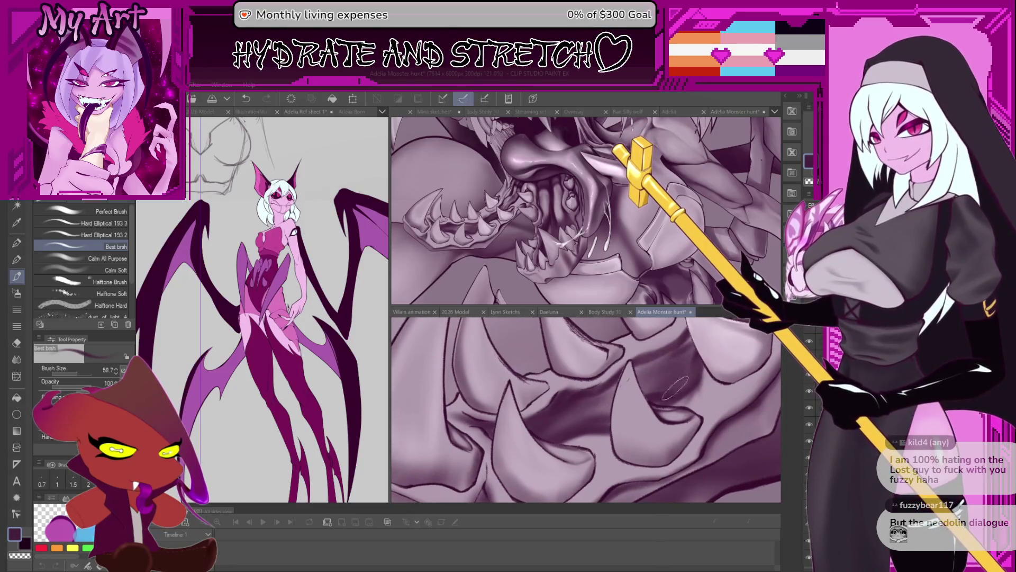
{"action": "key", "text": "bracketright"}
{"action": "key", "text": "bracketright"}
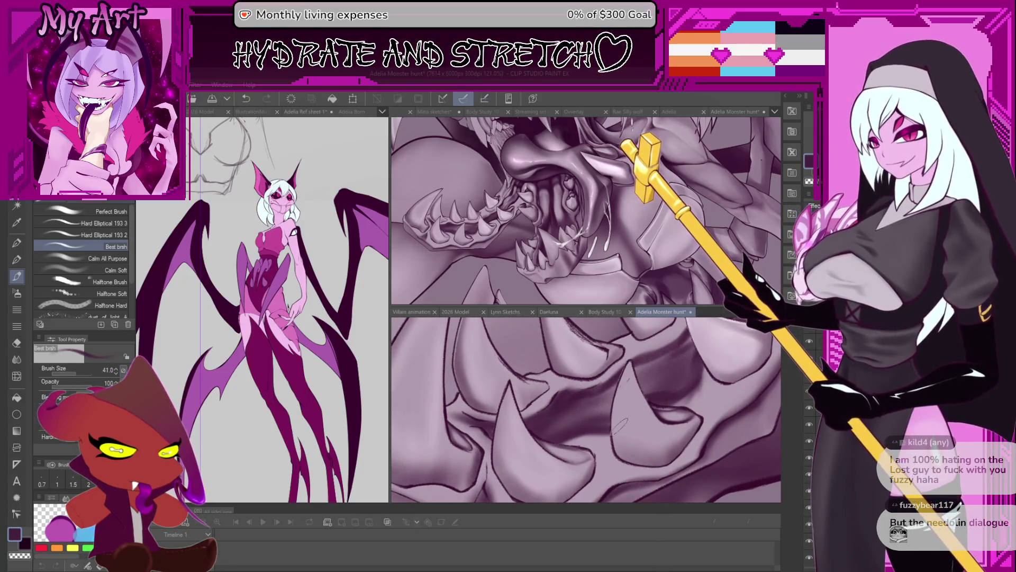
{"action": "key", "text": "bracketright"}
{"action": "key", "text": "bracketright"}
{"action": "scroll", "coordinate": [603, 420], "scroll_direction": "up", "scroll_amount": 4}
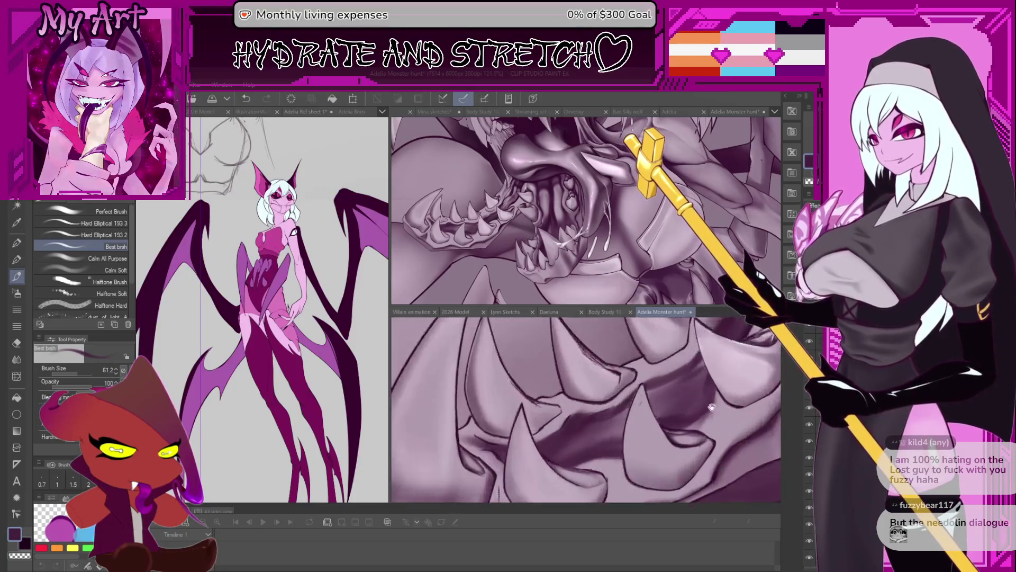
{"action": "scroll", "coordinate": [664, 425], "scroll_direction": "down", "scroll_amount": 3}
{"action": "left_click_drag", "start_coordinate": [599, 471], "coordinate": [634, 427]}
{"action": "scroll", "coordinate": [634, 426], "scroll_direction": "up", "scroll_amount": 5}
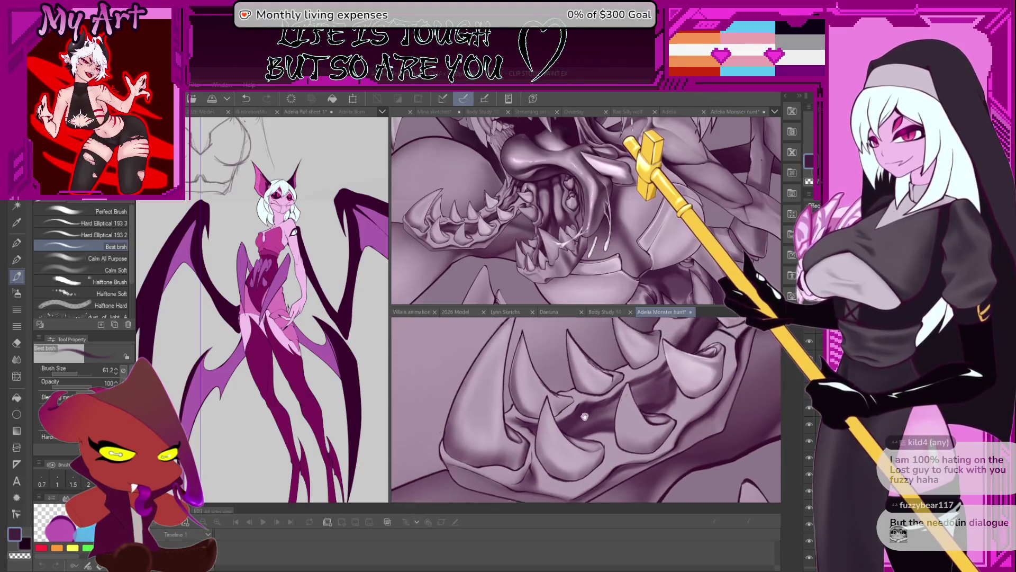
{"action": "left_click_drag", "start_coordinate": [563, 410], "coordinate": [635, 401]}
{"action": "scroll", "coordinate": [643, 397], "scroll_direction": "up", "scroll_amount": 4}
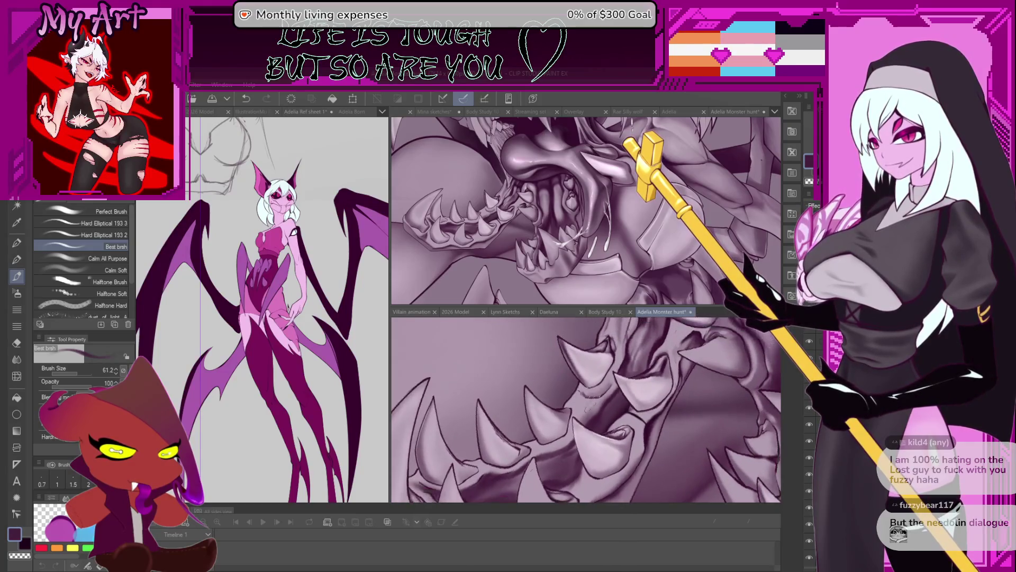
{"action": "scroll", "coordinate": [608, 377], "scroll_direction": "up", "scroll_amount": 4}
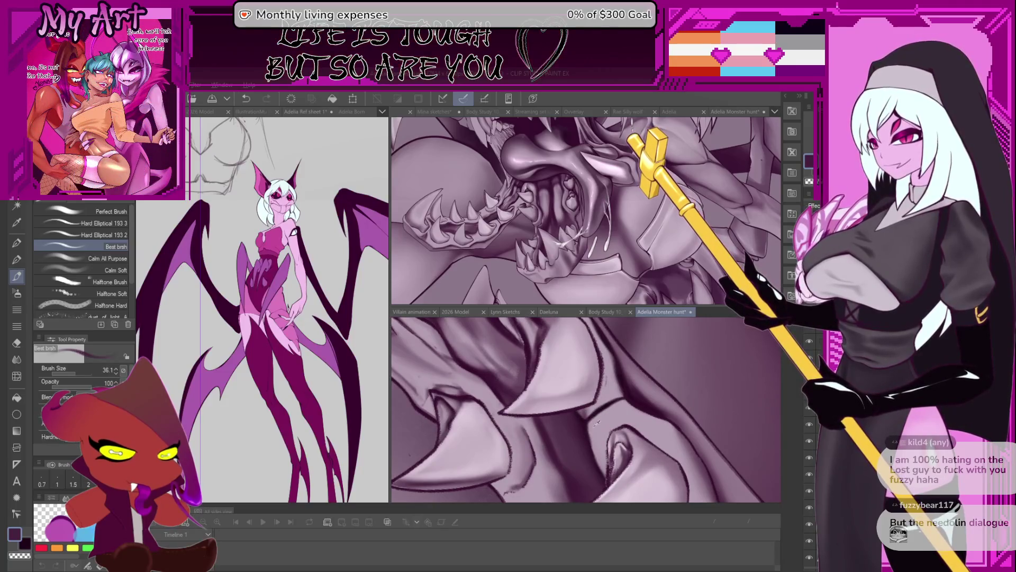
{"action": "scroll", "coordinate": [599, 417], "scroll_direction": "down", "scroll_amount": 6}
{"action": "left_click_drag", "start_coordinate": [592, 438], "coordinate": [604, 433]}
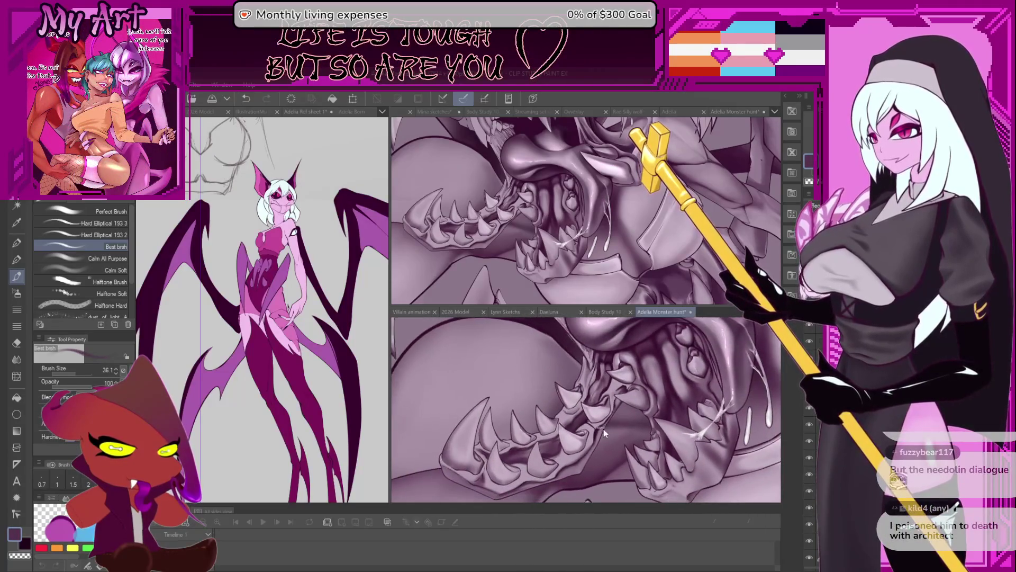
- Undo the previous stroke and dab a small stroke near the tongue
{"action": "key", "text": "ctrl+z"}
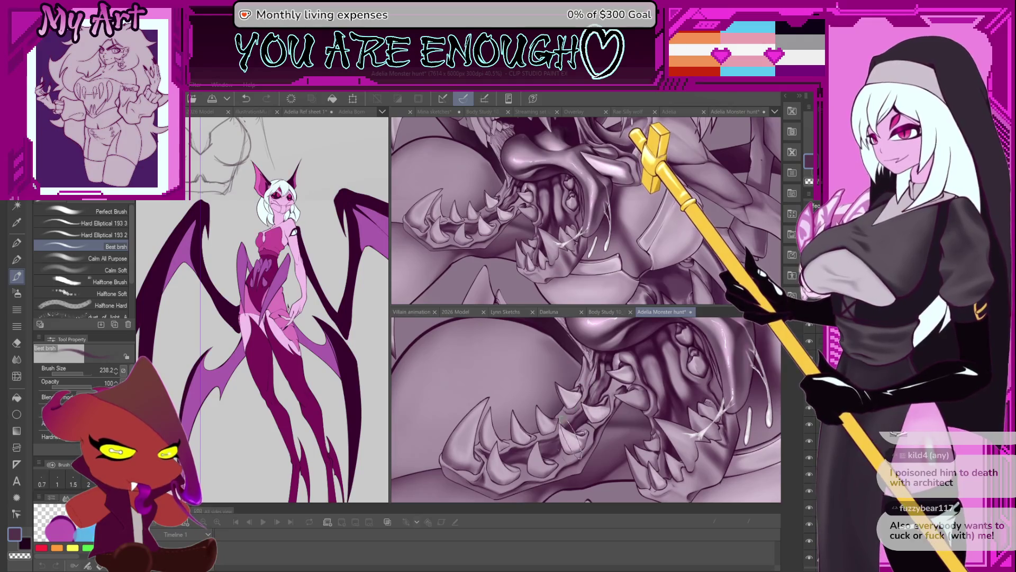
{"action": "scroll", "coordinate": [570, 438], "scroll_direction": "up", "scroll_amount": 5}
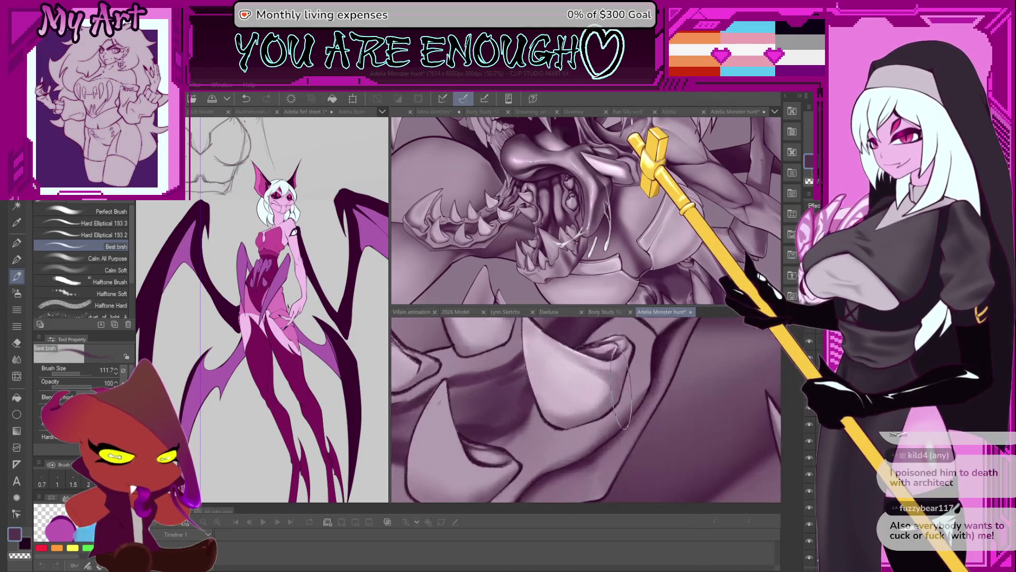
{"action": "scroll", "coordinate": [586, 409], "scroll_direction": "up", "scroll_amount": 5}
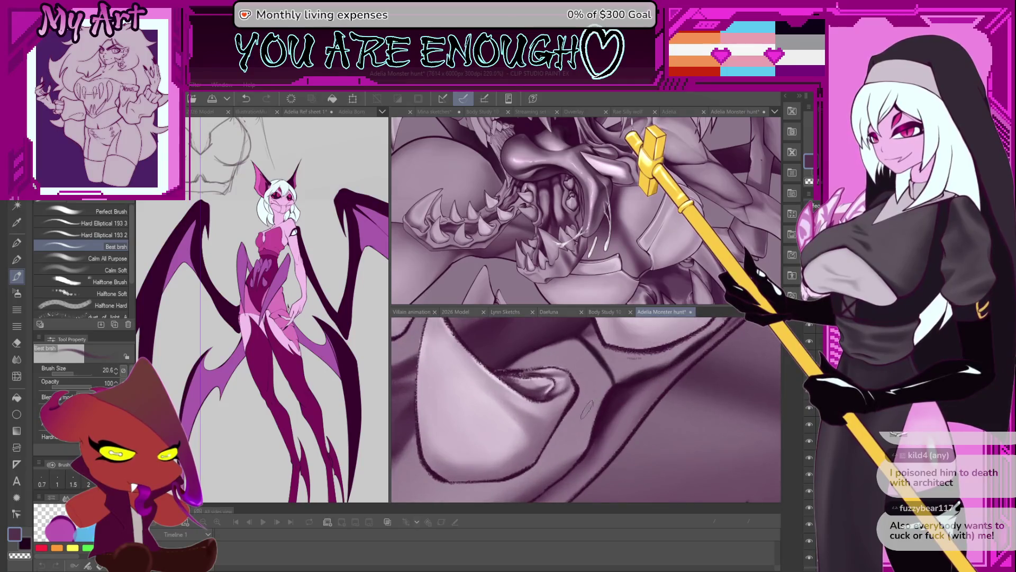
{"action": "left_click_drag", "start_coordinate": [594, 418], "coordinate": [591, 405]}
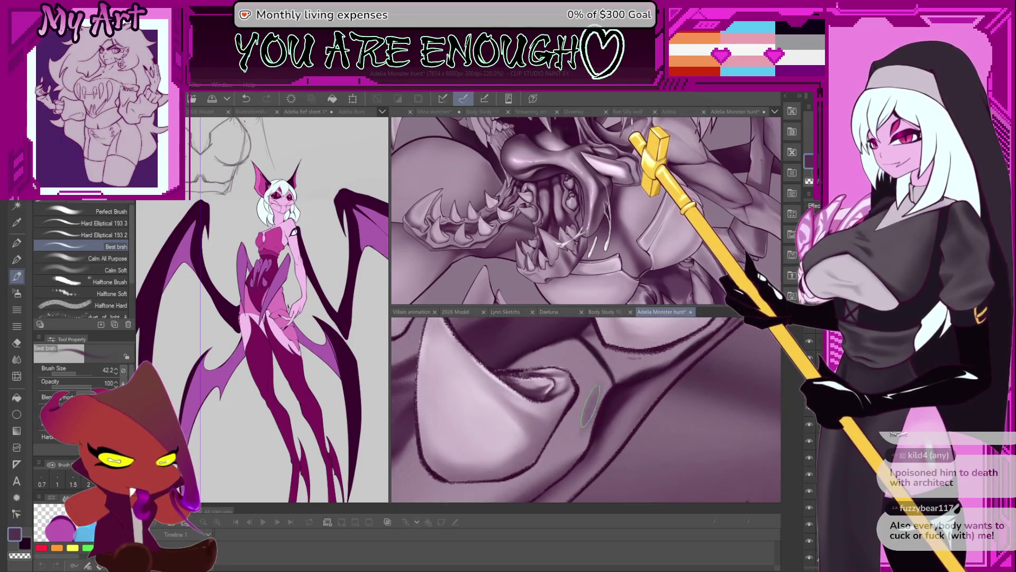
{"action": "scroll", "coordinate": [583, 424], "scroll_direction": "down", "scroll_amount": 1}
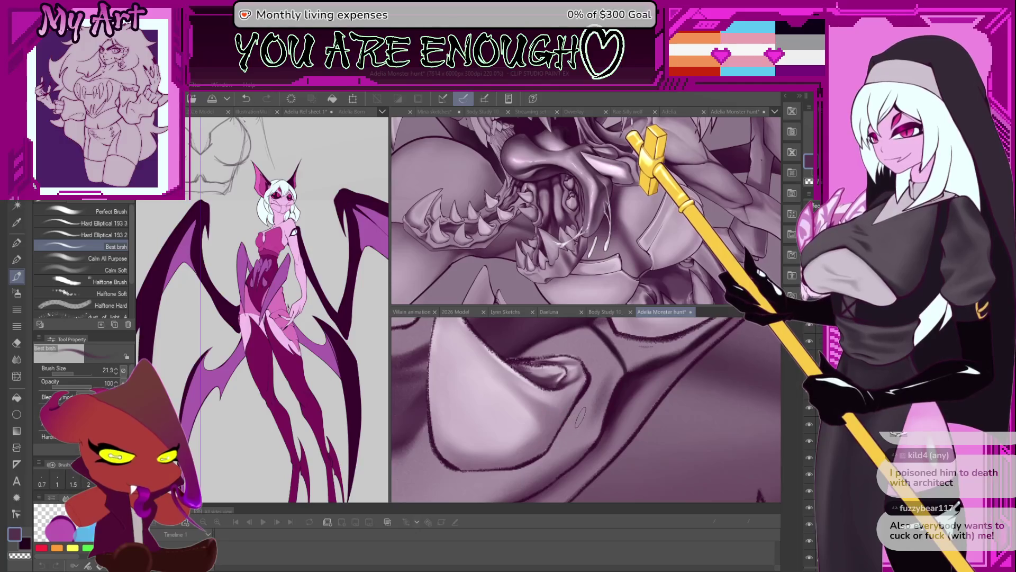
{"action": "left_click_drag", "start_coordinate": [581, 416], "coordinate": [581, 430]}
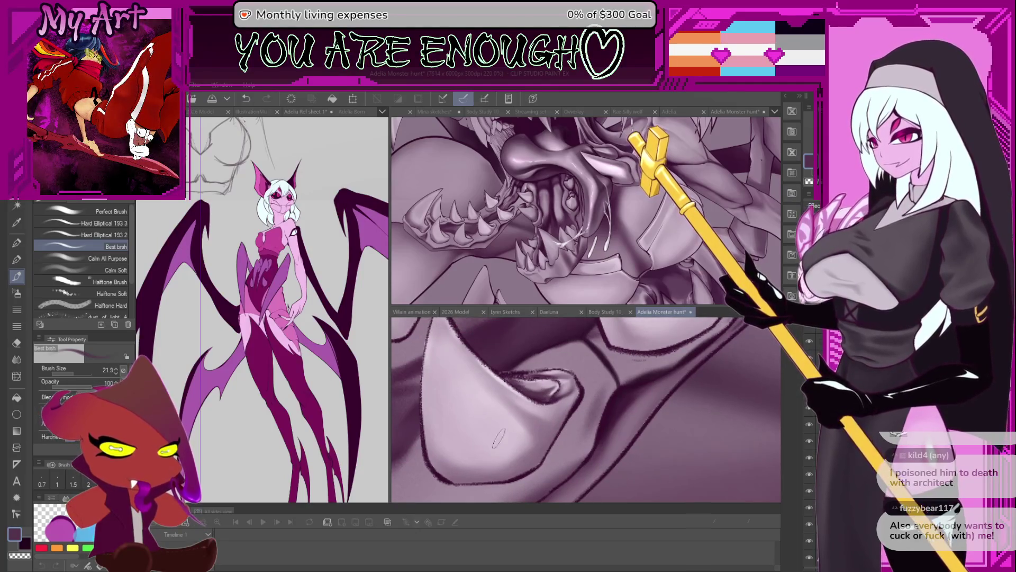
- Pick the tongue's light lavender and softly shade the tongue at size 29.9, undoing one stroke
{"action": "left_click", "coordinate": [563, 411], "text": "alt"}
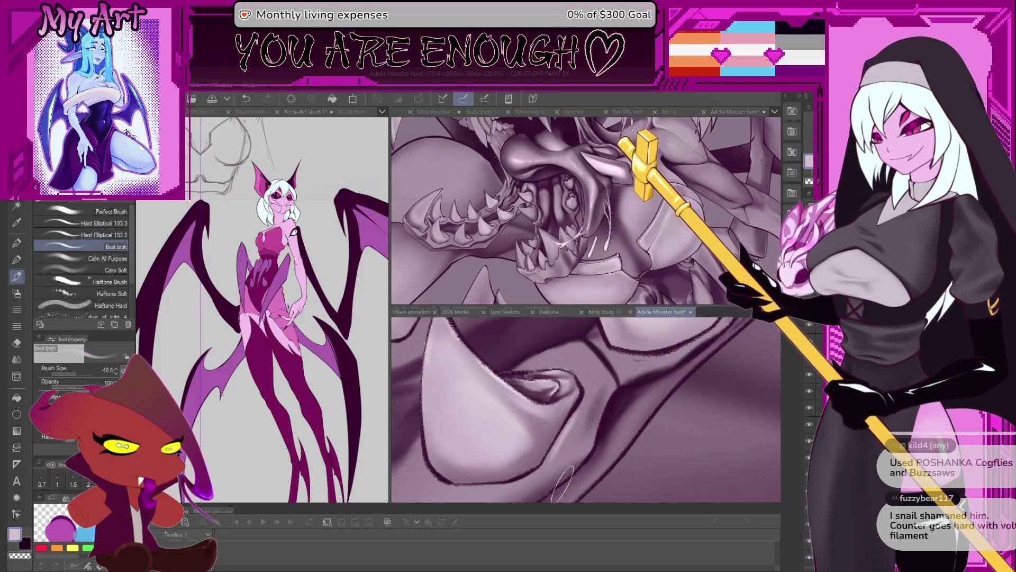
{"action": "mouse_move", "coordinate": [614, 416]}
{"action": "left_mouse_down"}
{"action": "mouse_move", "coordinate": [598, 416]}
{"action": "mouse_move", "coordinate": [613, 407]}
{"action": "mouse_move", "coordinate": [572, 429]}
{"action": "left_mouse_up"}
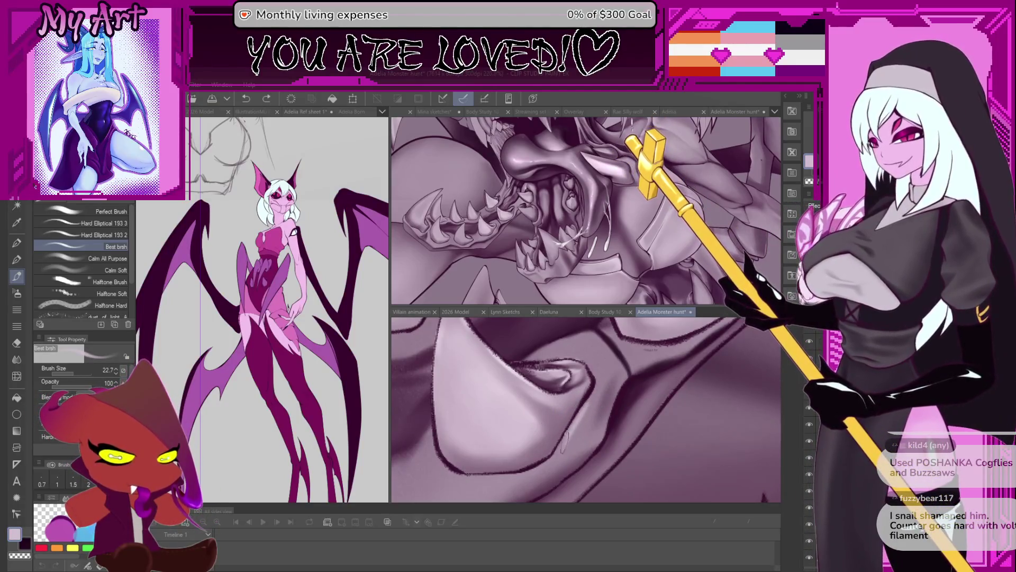
{"action": "mouse_move", "coordinate": [583, 422]}
{"action": "left_mouse_down"}
{"action": "mouse_move", "coordinate": [592, 395]}
{"action": "mouse_move", "coordinate": [557, 449]}
{"action": "mouse_move", "coordinate": [595, 401]}
{"action": "left_mouse_up"}
{"action": "key", "text": "ctrl+z"}
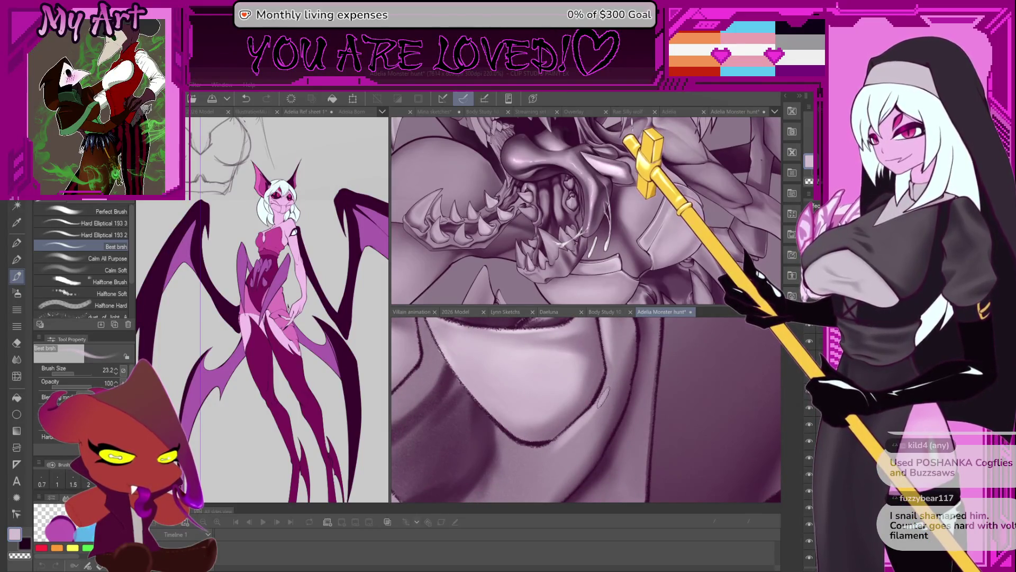
{"action": "left_click_drag", "start_coordinate": [610, 380], "coordinate": [596, 401]}
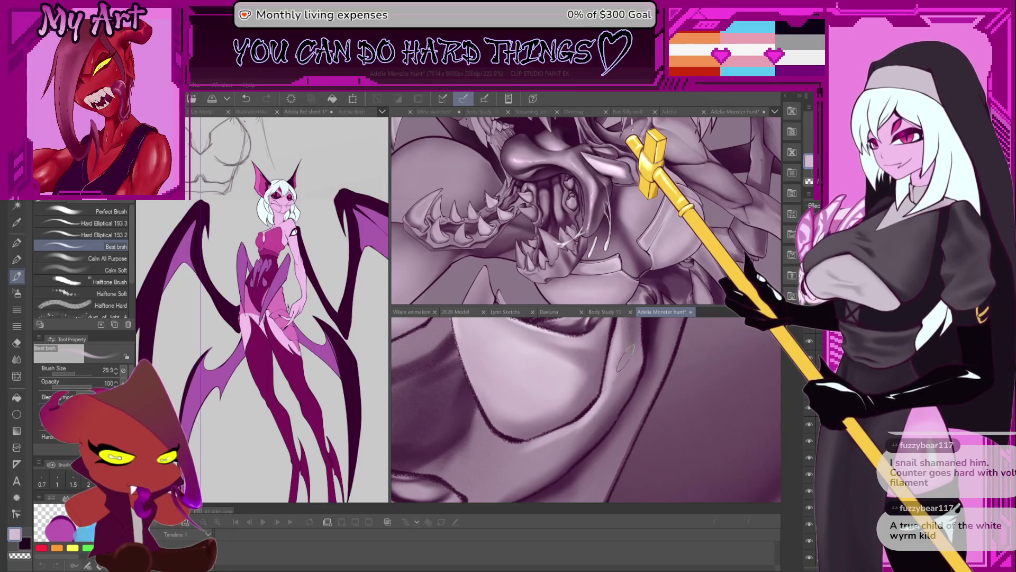
- Enlarge the brush to about 42 and frame the lower jaw and chin
{"action": "mouse_move", "coordinate": [626, 360]}
{"action": "left_mouse_down"}
{"action": "mouse_move", "coordinate": [582, 424]}
{"action": "mouse_move", "coordinate": [578, 402]}
{"action": "left_mouse_up"}
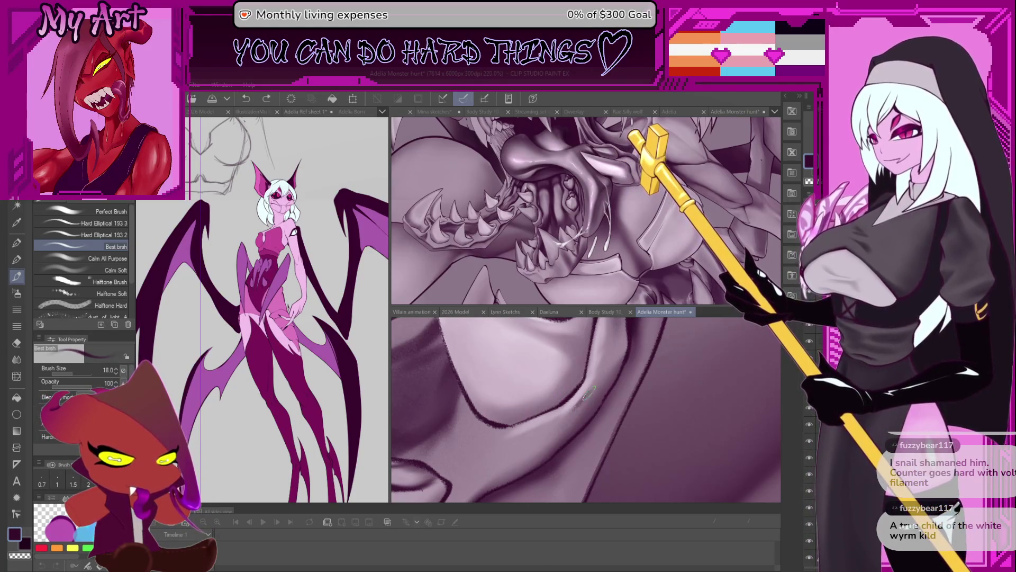
{"action": "left_click_drag", "start_coordinate": [588, 394], "coordinate": [582, 411]}
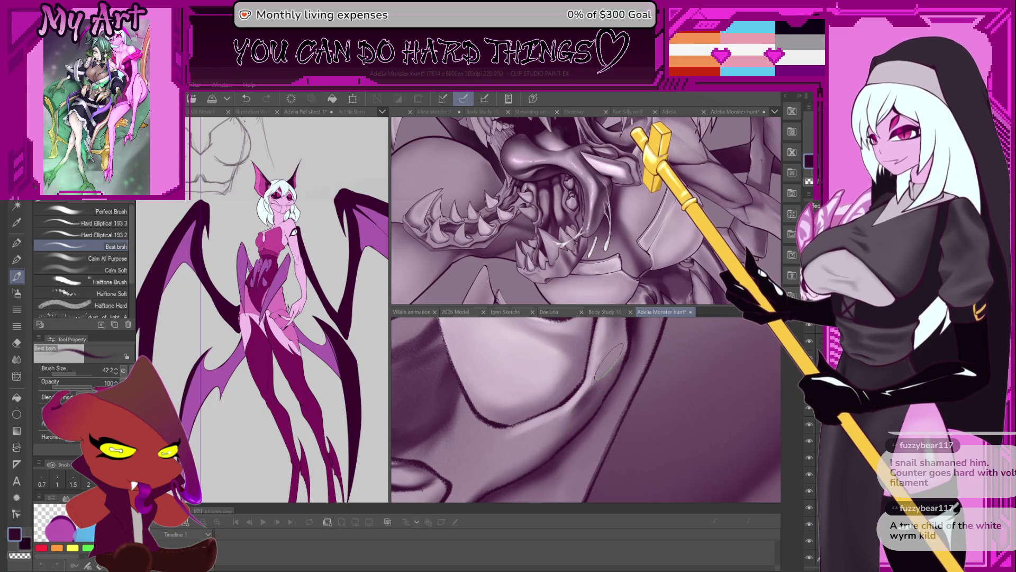
{"action": "left_click_drag", "start_coordinate": [609, 360], "coordinate": [614, 365]}
{"action": "left_click_drag", "start_coordinate": [572, 456], "coordinate": [577, 460]}
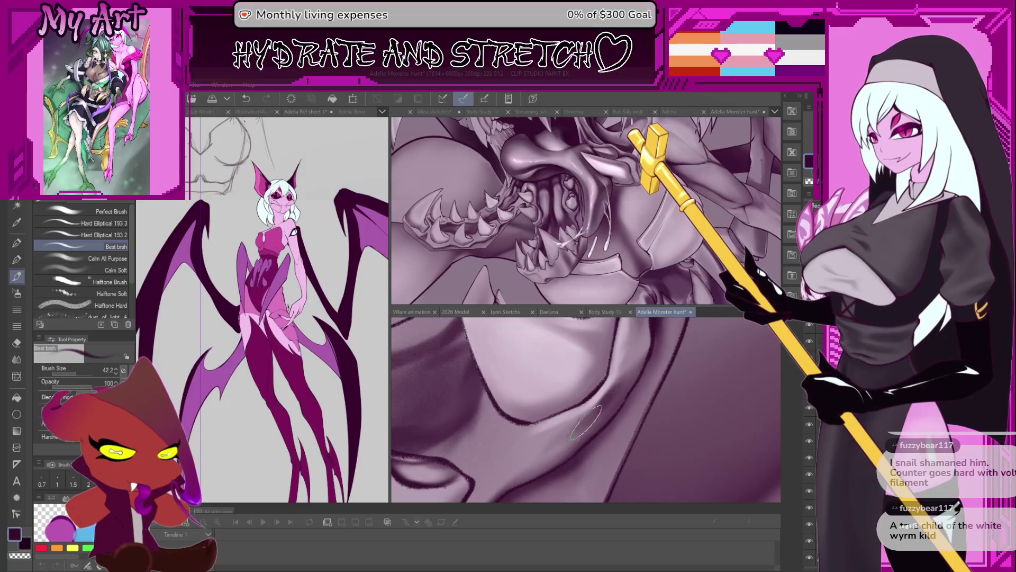
{"action": "mouse_move", "coordinate": [529, 451]}
{"action": "left_mouse_down"}
{"action": "mouse_move", "coordinate": [586, 389]}
{"action": "mouse_move", "coordinate": [561, 386]}
{"action": "left_mouse_up"}
{"action": "left_click_drag", "start_coordinate": [529, 421], "coordinate": [577, 407]}
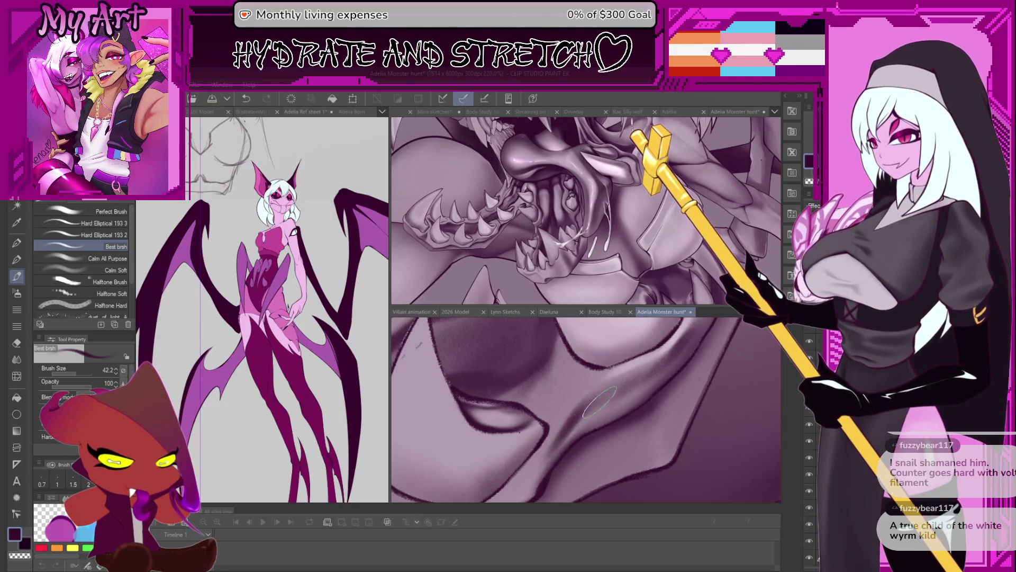
{"action": "mouse_move", "coordinate": [555, 443]}
{"action": "left_mouse_down"}
{"action": "mouse_move", "coordinate": [605, 387]}
{"action": "mouse_move", "coordinate": [646, 366]}
{"action": "mouse_move", "coordinate": [560, 415]}
{"action": "left_mouse_up"}
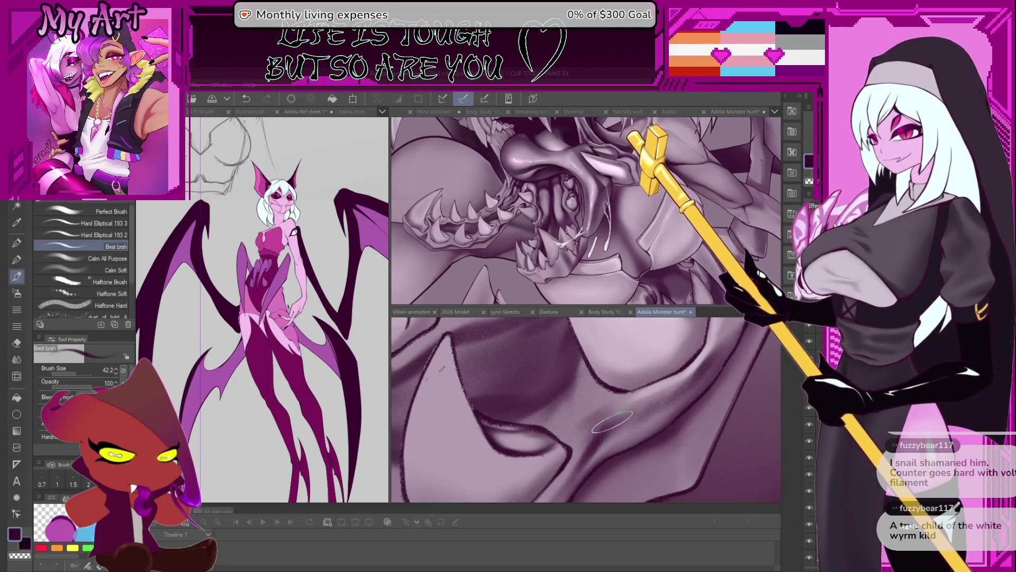
{"action": "left_click_drag", "start_coordinate": [564, 394], "coordinate": [655, 384]}
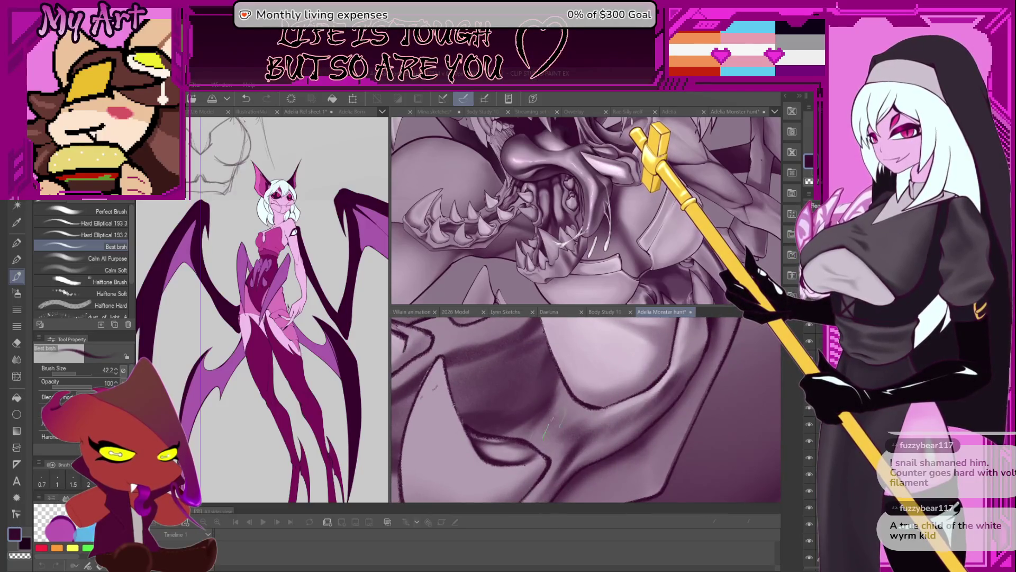
{"action": "left_click_drag", "start_coordinate": [516, 418], "coordinate": [528, 441]}
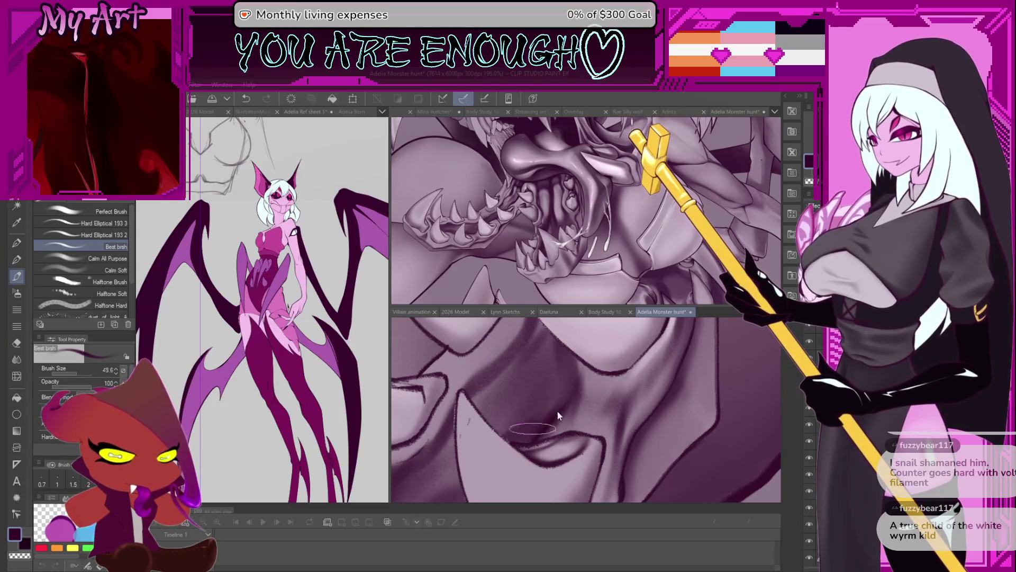
- Paint broad soft shading along the jaw outline, undoing one stroke, at brush size 35.7
{"action": "scroll", "coordinate": [544, 444], "scroll_direction": "up", "scroll_amount": 2}
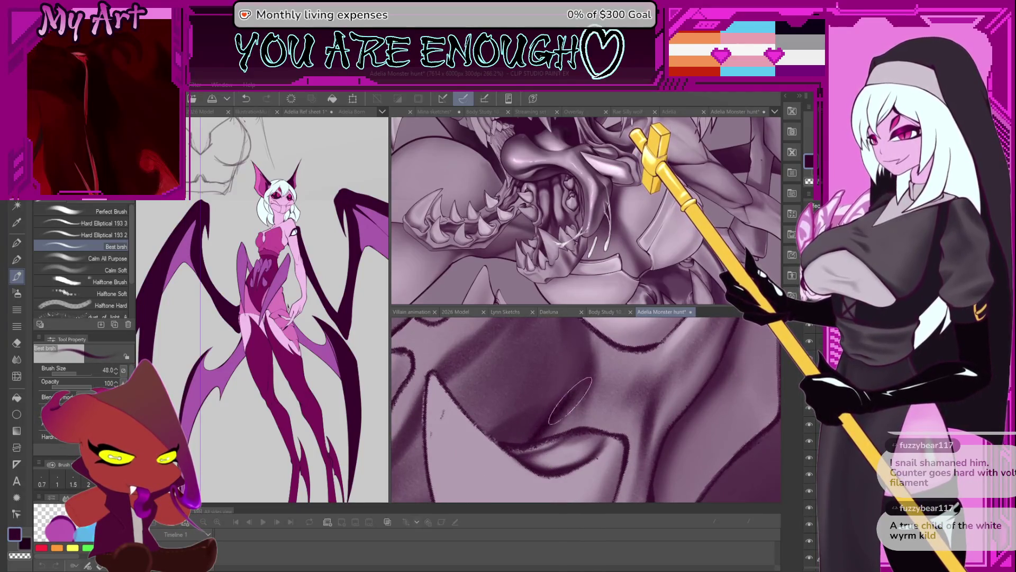
{"action": "left_click_drag", "start_coordinate": [536, 436], "coordinate": [557, 407]}
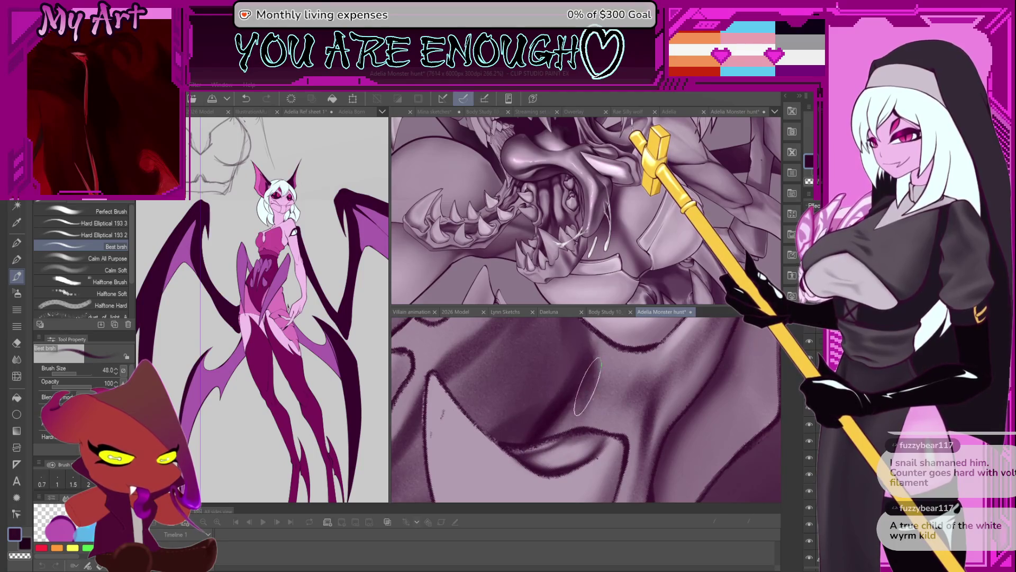
{"action": "scroll", "coordinate": [582, 391], "scroll_direction": "up", "scroll_amount": 2}
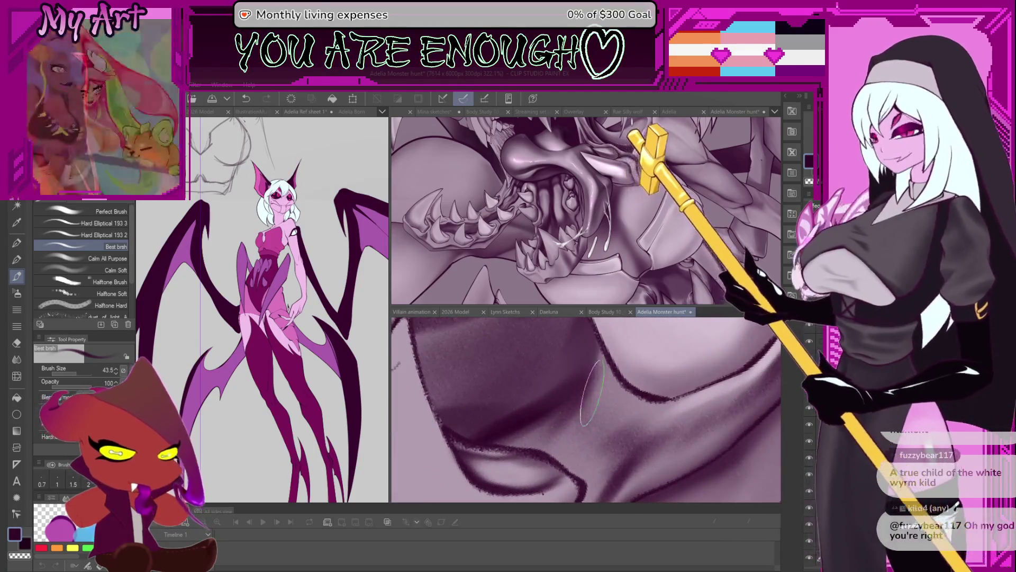
{"action": "scroll", "coordinate": [583, 400], "scroll_direction": "up", "scroll_amount": 1}
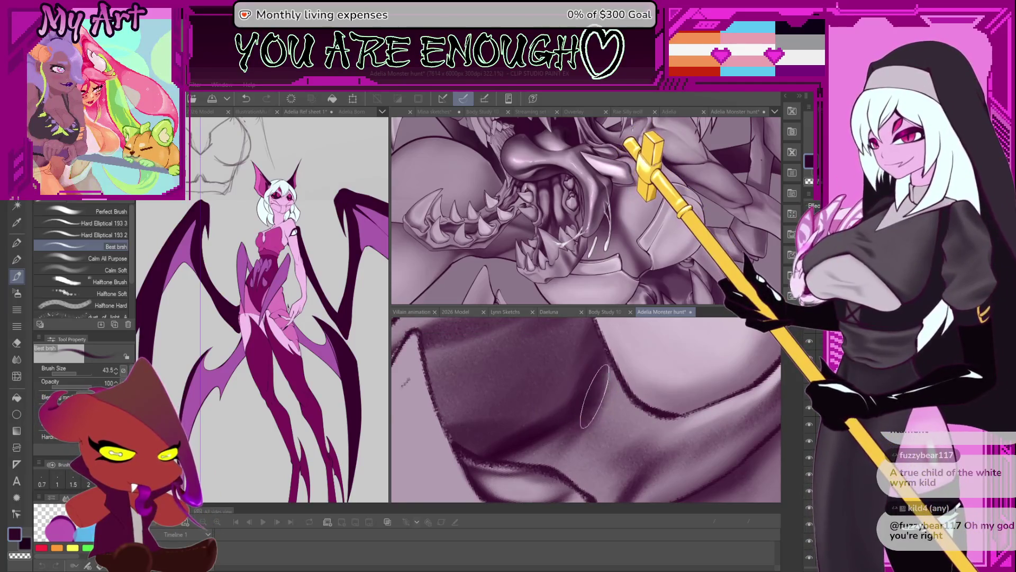
{"action": "scroll", "coordinate": [577, 404], "scroll_direction": "down", "scroll_amount": 3}
{"action": "key", "text": "ctrl+z"}
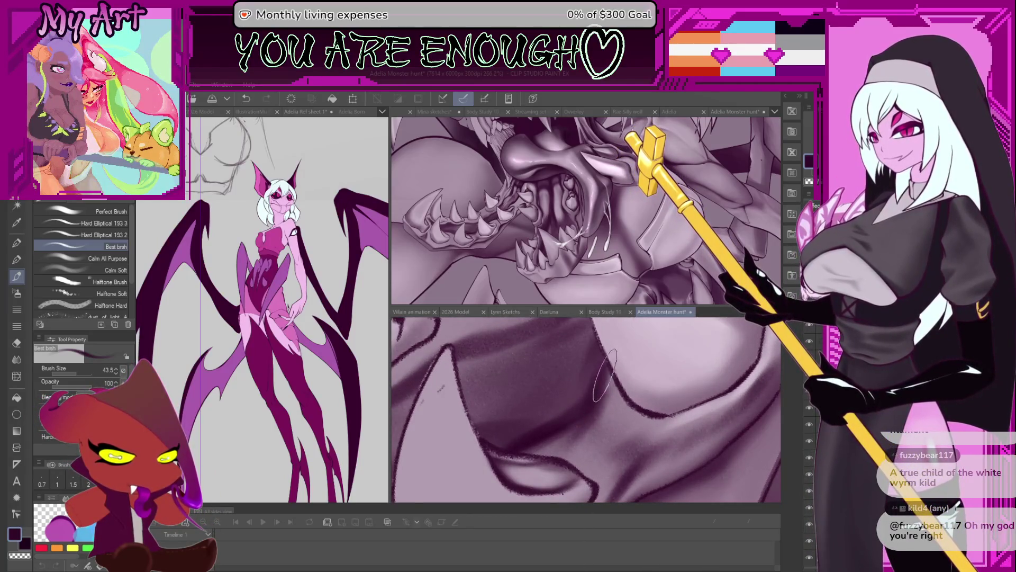
{"action": "mouse_move", "coordinate": [588, 398]}
{"action": "left_mouse_down"}
{"action": "mouse_move", "coordinate": [587, 407]}
{"action": "mouse_move", "coordinate": [643, 347]}
{"action": "left_mouse_up"}
{"action": "scroll", "coordinate": [586, 407], "scroll_direction": "down", "scroll_amount": 2}
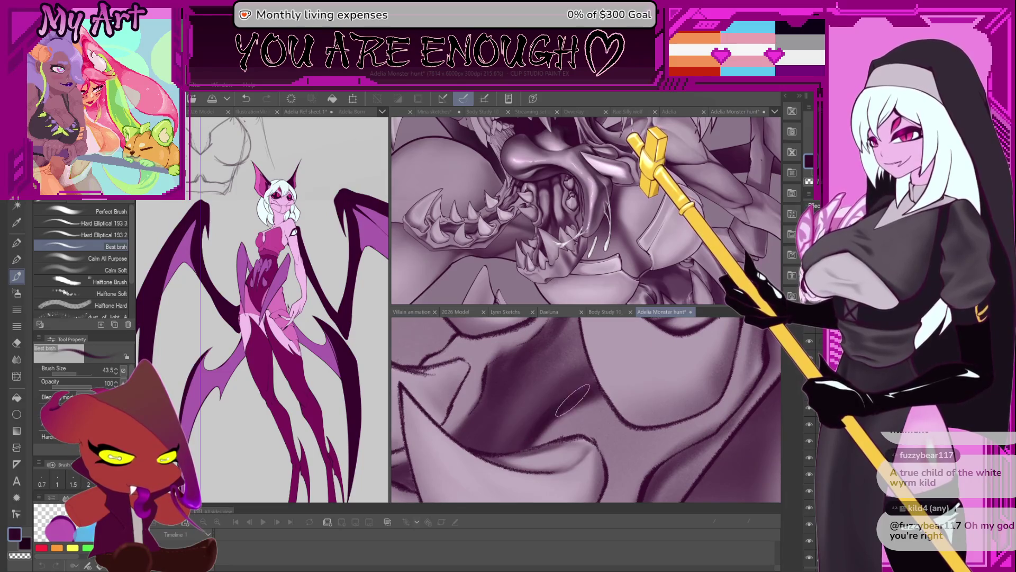
{"action": "scroll", "coordinate": [572, 400], "scroll_direction": "down", "scroll_amount": 4}
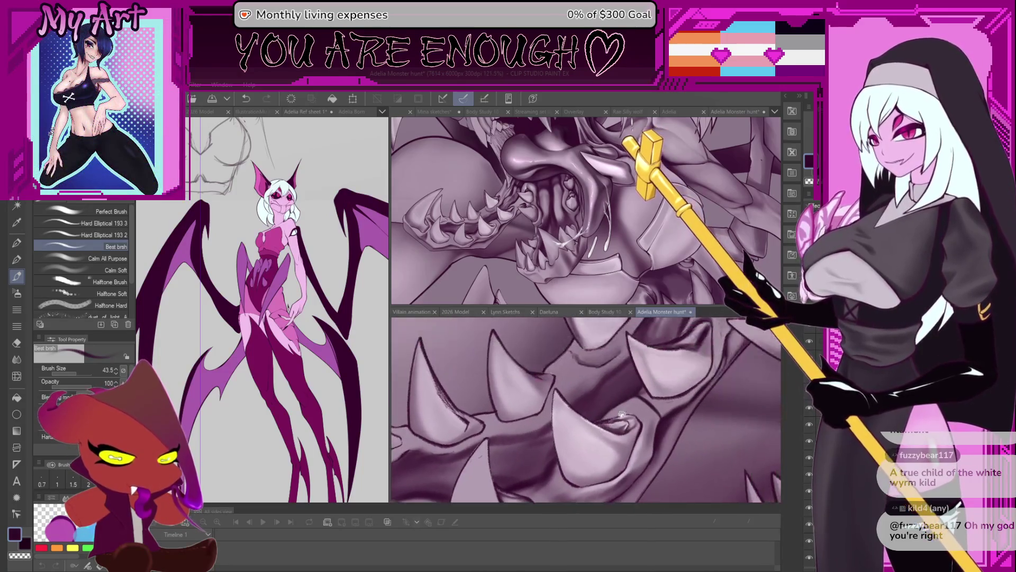
{"action": "scroll", "coordinate": [622, 415], "scroll_direction": "up", "scroll_amount": 2}
{"action": "scroll", "coordinate": [615, 398], "scroll_direction": "up", "scroll_amount": 2}
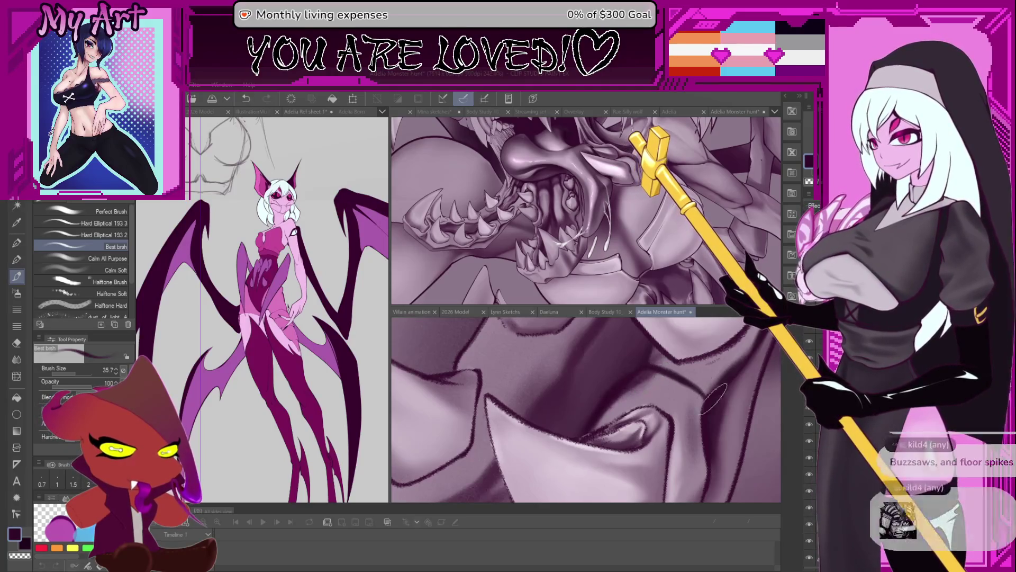
{"action": "key", "text": "asciicircum"}
{"action": "key", "text": "asciicircum"}
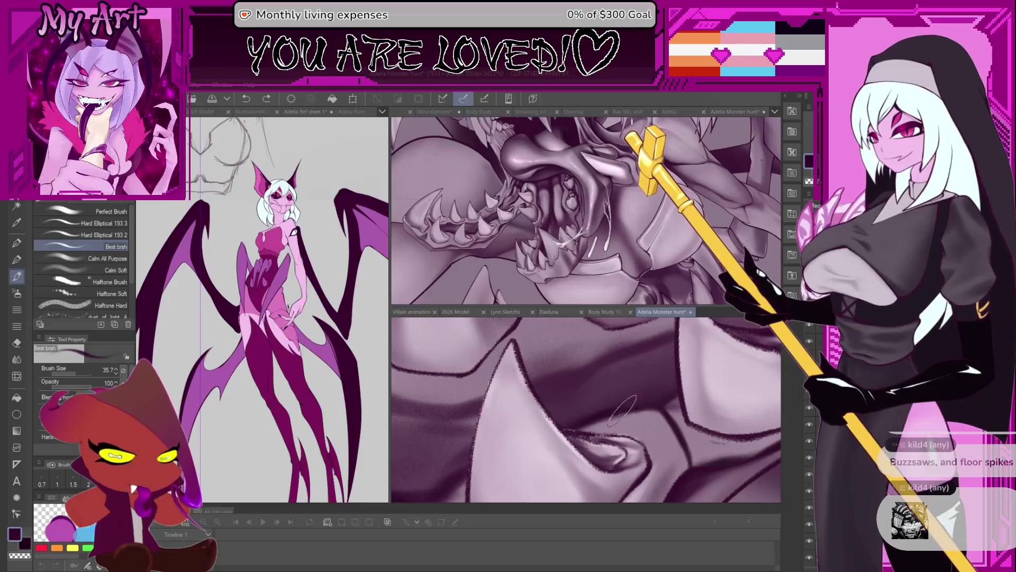
{"action": "key", "text": "minus"}
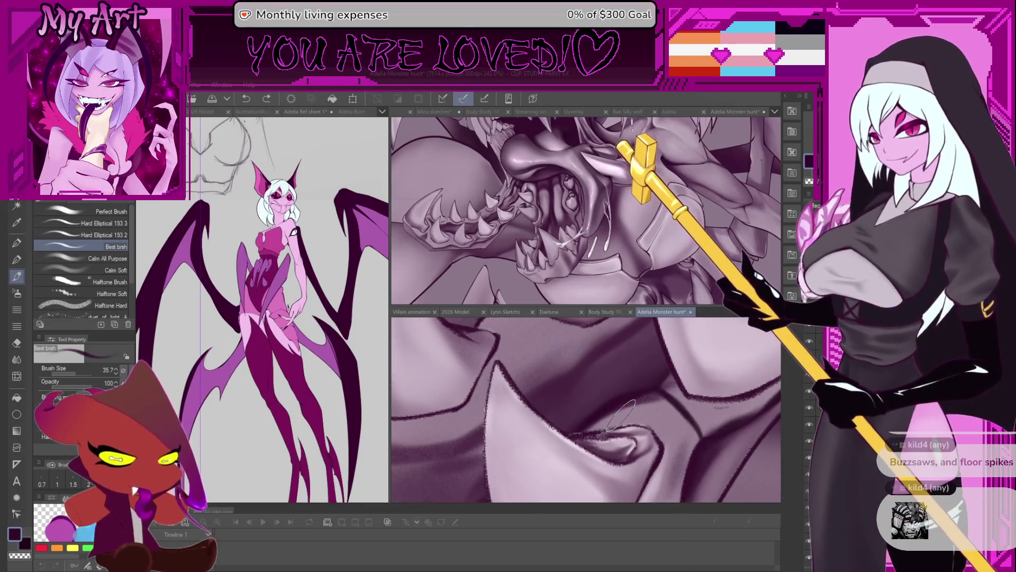
{"action": "scroll", "coordinate": [622, 415], "scroll_direction": "down", "scroll_amount": 5}
{"action": "left_click_drag", "start_coordinate": [685, 365], "coordinate": [681, 447]}
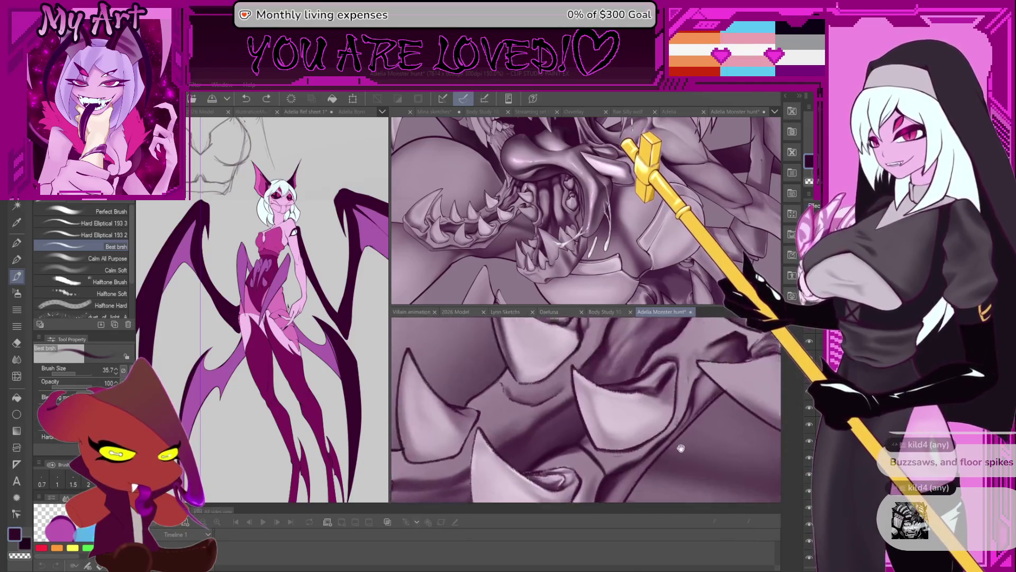
{"action": "scroll", "coordinate": [681, 448], "scroll_direction": "down", "scroll_amount": 4}
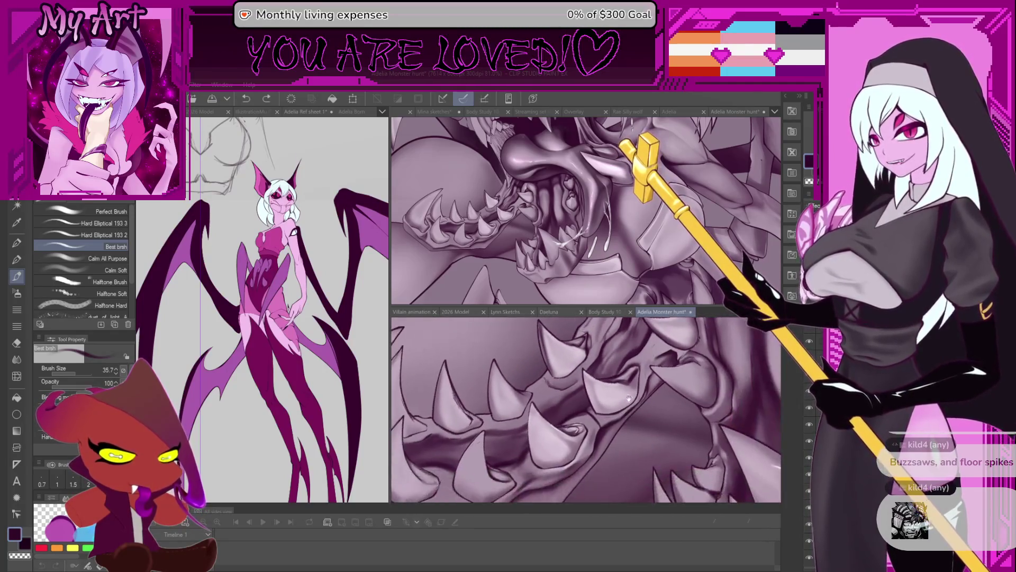
{"action": "scroll", "coordinate": [629, 399], "scroll_direction": "up", "scroll_amount": 4}
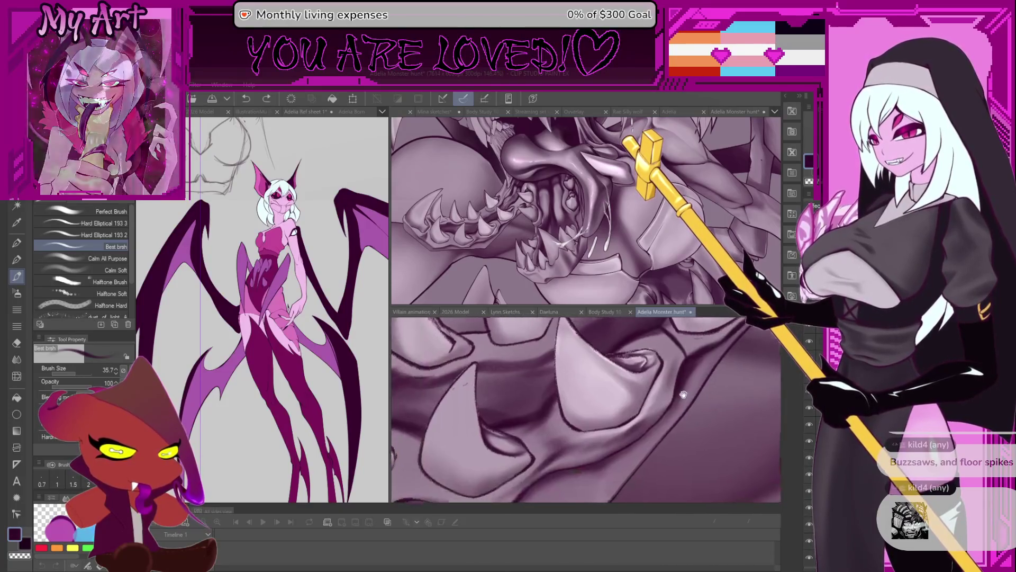
{"action": "left_click_drag", "start_coordinate": [683, 394], "coordinate": [698, 375]}
{"action": "left_click", "coordinate": [698, 374], "text": "alt"}
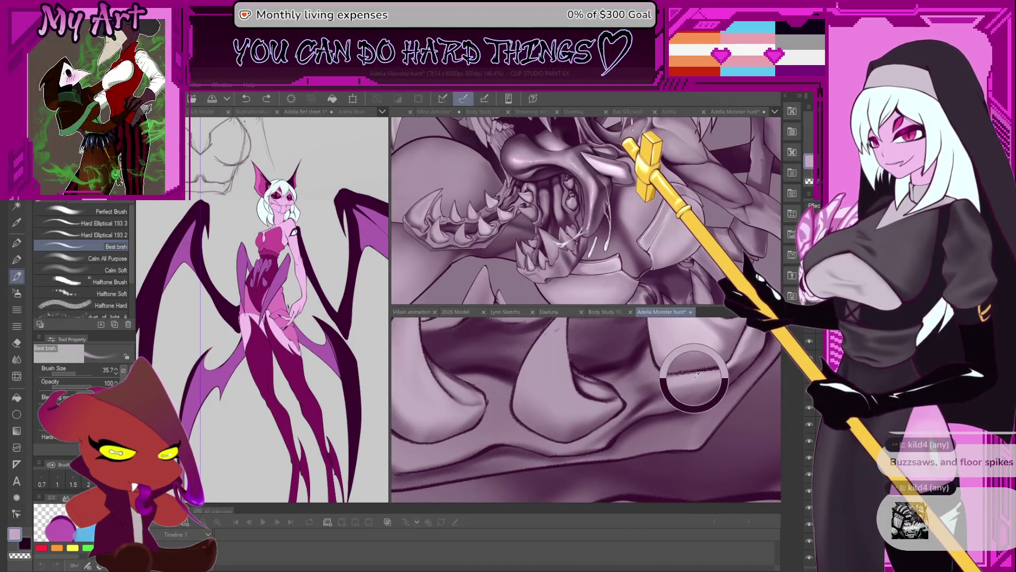
{"action": "scroll", "coordinate": [662, 402], "scroll_direction": "up", "scroll_amount": 4}
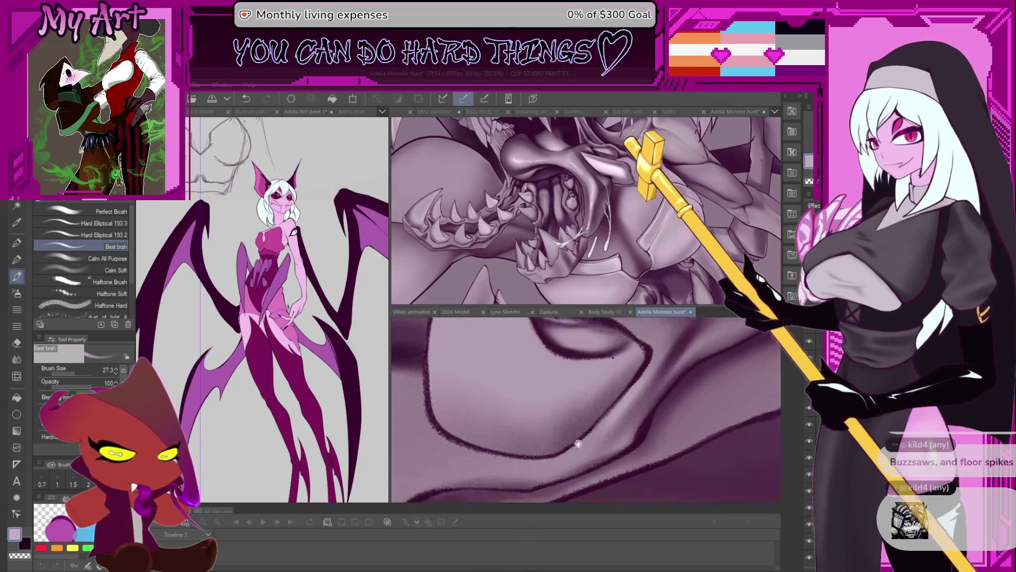
{"action": "left_click_drag", "start_coordinate": [630, 388], "coordinate": [683, 353]}
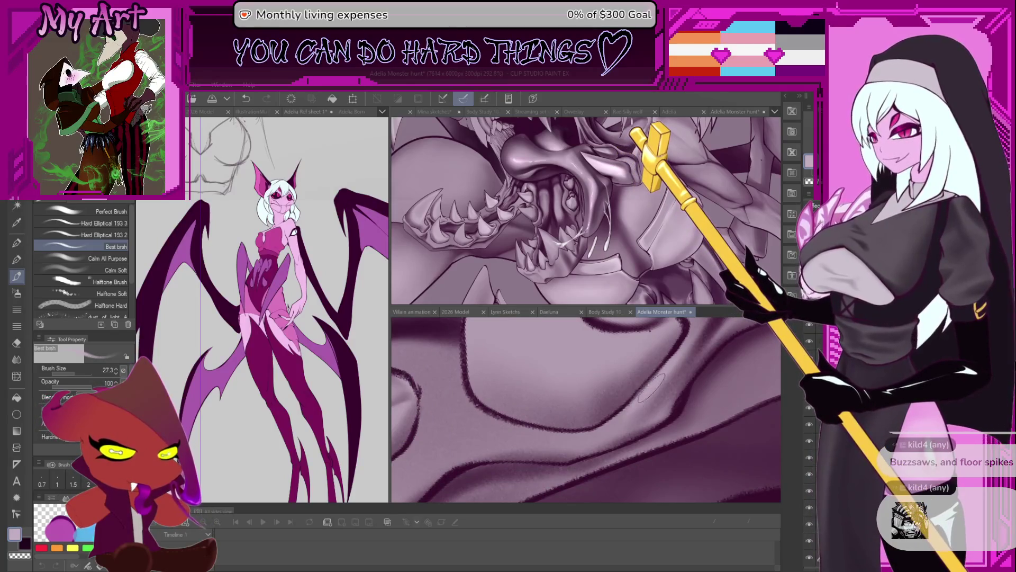
{"action": "mouse_move", "coordinate": [650, 387]}
{"action": "left_mouse_down"}
{"action": "mouse_move", "coordinate": [607, 427]}
{"action": "mouse_move", "coordinate": [640, 386]}
{"action": "mouse_move", "coordinate": [666, 391]}
{"action": "mouse_move", "coordinate": [602, 446]}
{"action": "left_mouse_up"}
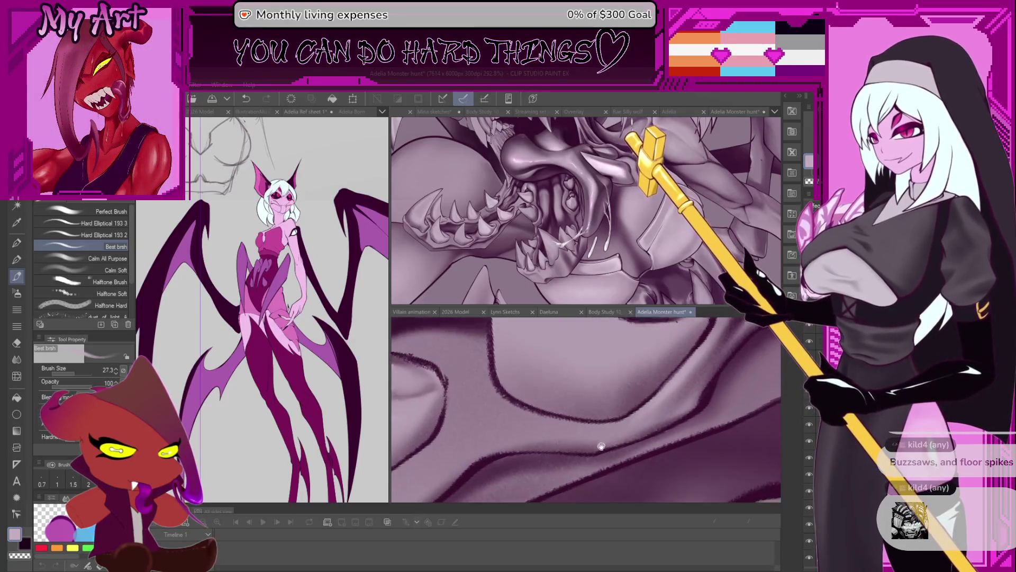
{"action": "scroll", "coordinate": [601, 446], "scroll_direction": "up", "scroll_amount": 3}
{"action": "left_click_drag", "start_coordinate": [604, 393], "coordinate": [561, 421]}
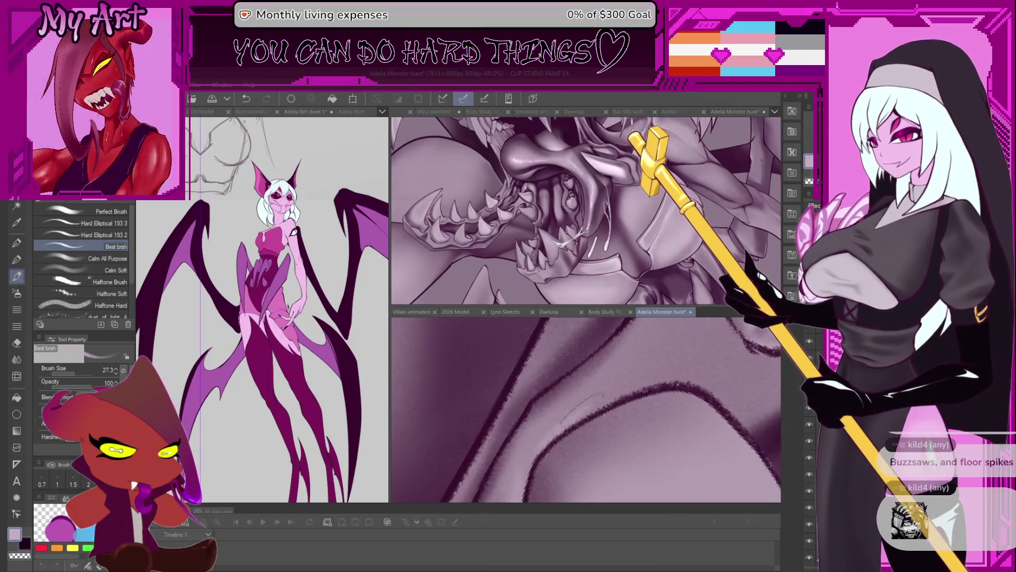
{"action": "key", "text": "ctrl+z"}
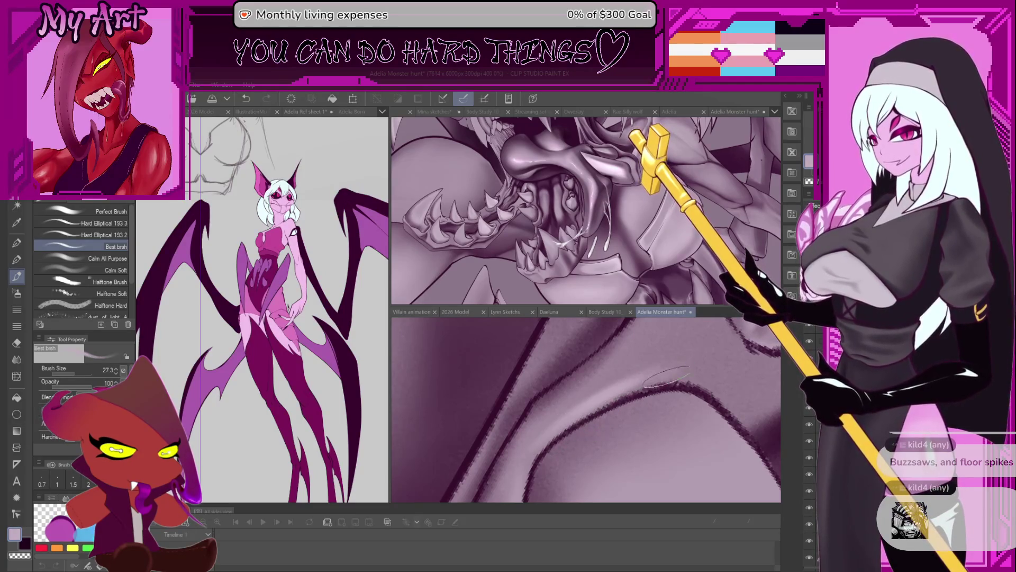
{"action": "left_click_drag", "start_coordinate": [649, 364], "coordinate": [629, 409]}
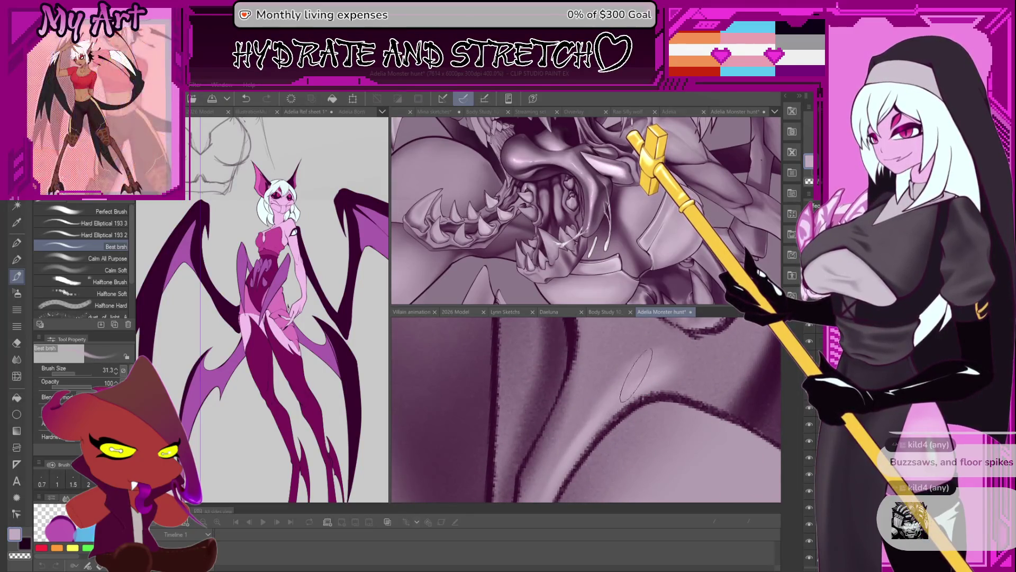
{"action": "scroll", "coordinate": [618, 387], "scroll_direction": "down", "scroll_amount": 2}
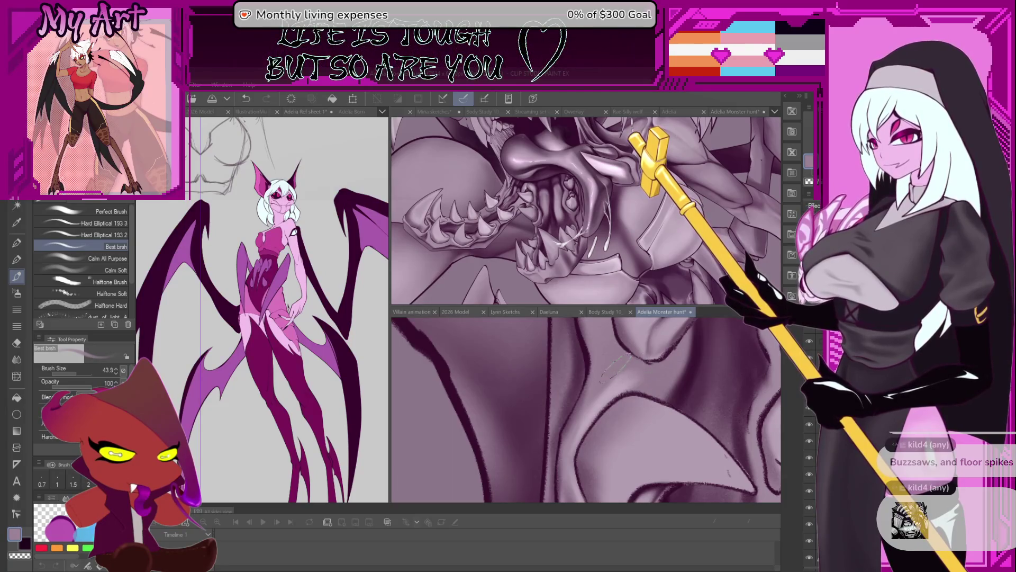
{"action": "scroll", "coordinate": [646, 391], "scroll_direction": "up", "scroll_amount": 2}
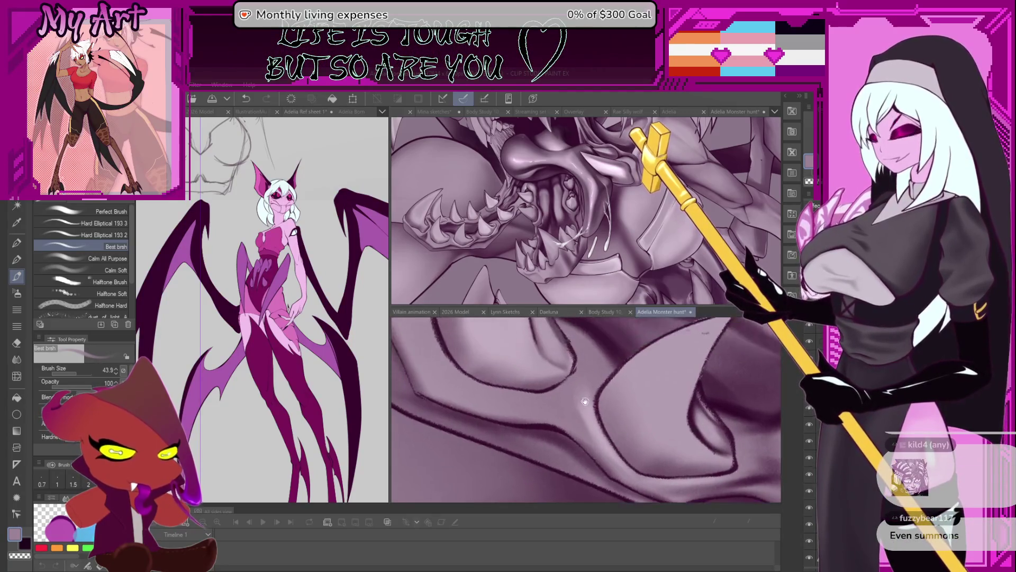
{"action": "left_click_drag", "start_coordinate": [558, 410], "coordinate": [626, 441]}
{"action": "scroll", "coordinate": [625, 440], "scroll_direction": "up", "scroll_amount": 3}
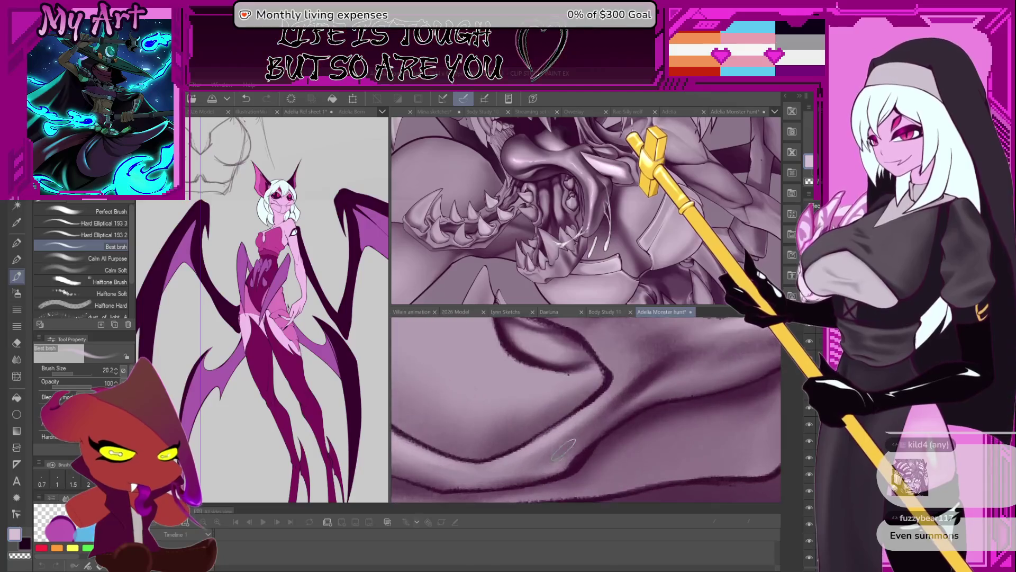
{"action": "scroll", "coordinate": [585, 434], "scroll_direction": "up", "scroll_amount": 2}
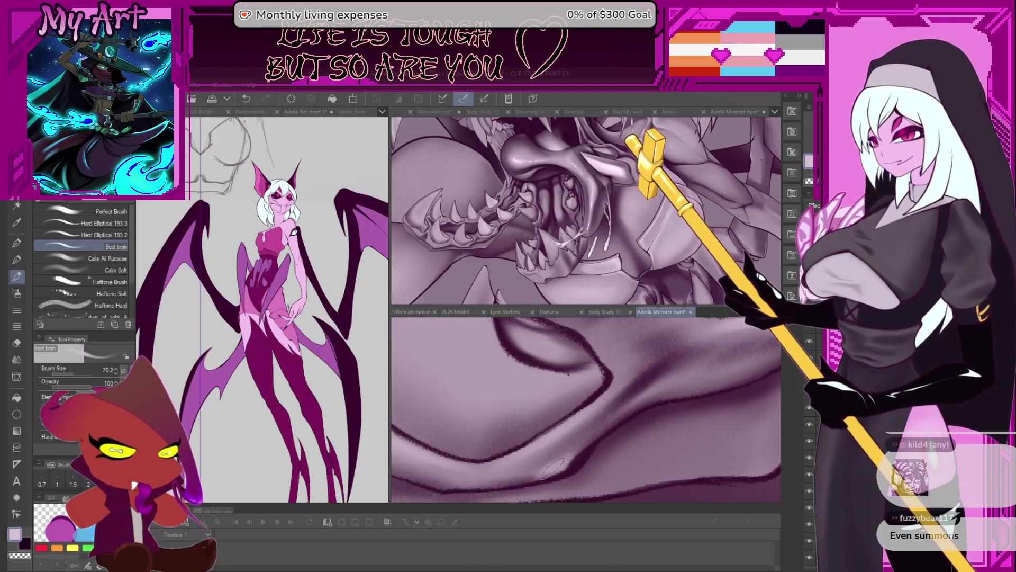
{"action": "scroll", "coordinate": [551, 469], "scroll_direction": "up", "scroll_amount": 3}
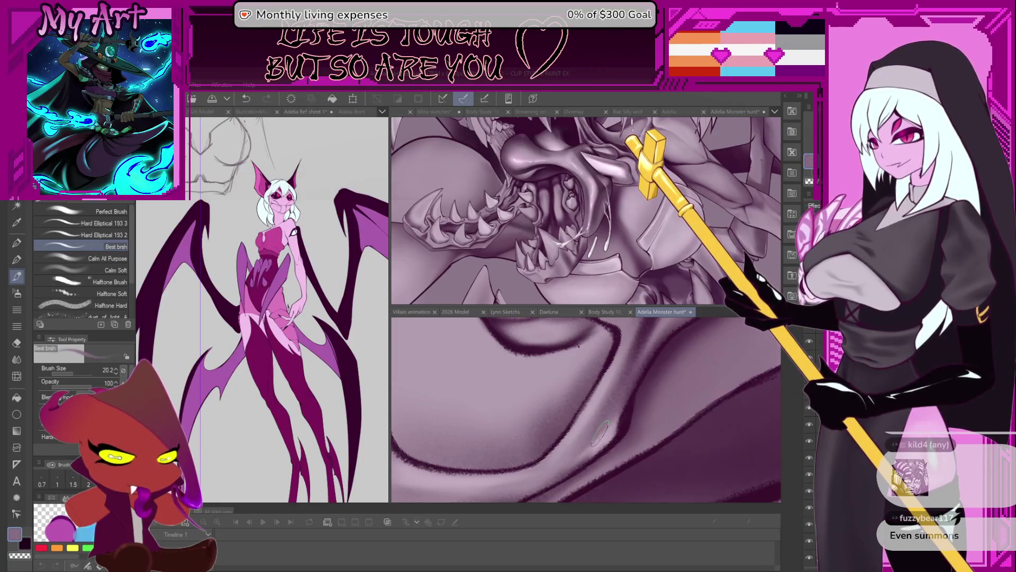
{"action": "left_click_drag", "start_coordinate": [618, 415], "coordinate": [594, 442]}
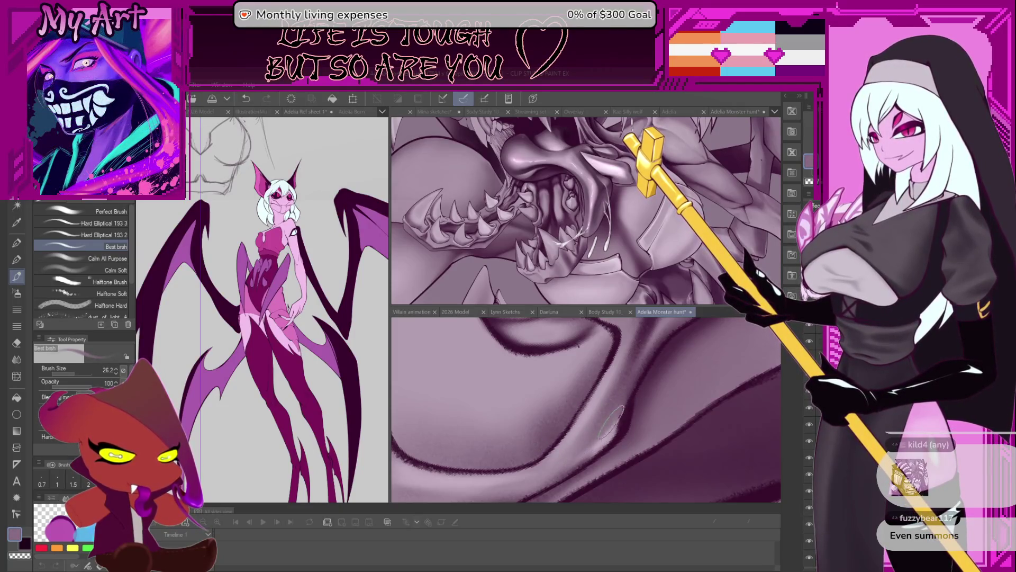
{"action": "scroll", "coordinate": [612, 424], "scroll_direction": "up", "scroll_amount": 3}
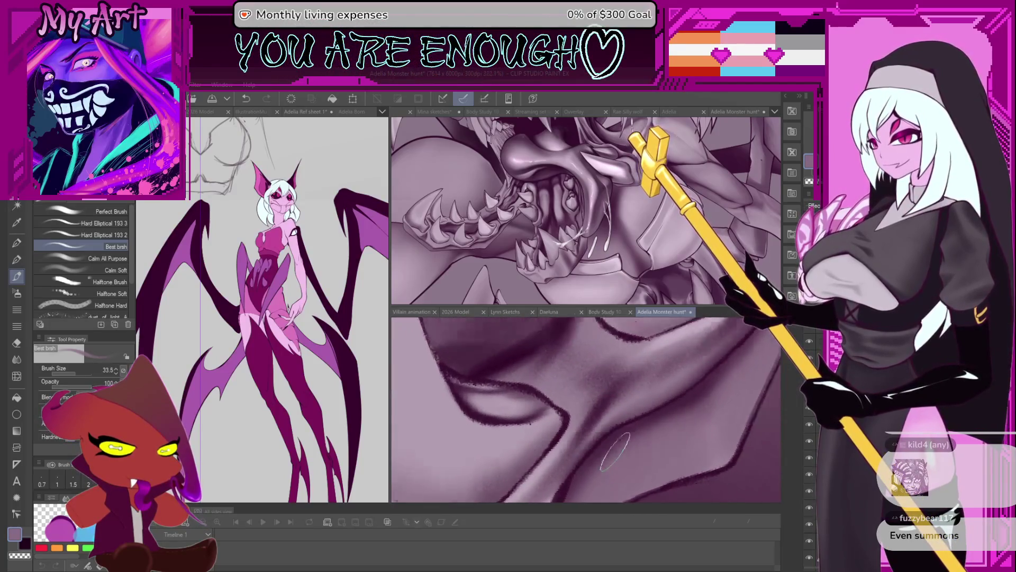
{"action": "left_click_drag", "start_coordinate": [614, 450], "coordinate": [670, 340]}
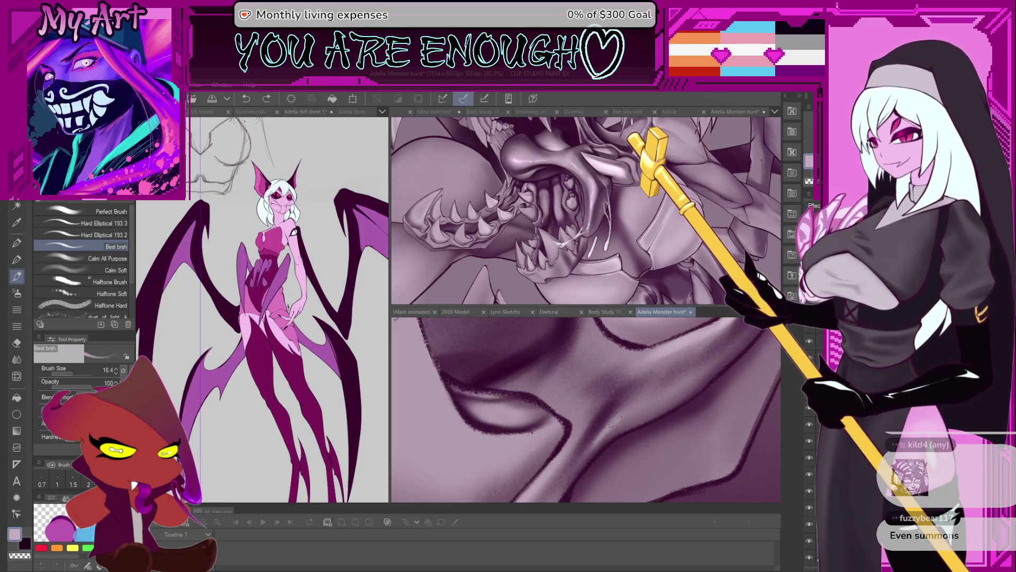
{"action": "mouse_move", "coordinate": [611, 415]}
{"action": "left_mouse_down"}
{"action": "mouse_move", "coordinate": [620, 418]}
{"action": "mouse_move", "coordinate": [571, 454]}
{"action": "left_mouse_up"}
{"action": "scroll", "coordinate": [635, 399], "scroll_direction": "down", "scroll_amount": 5}
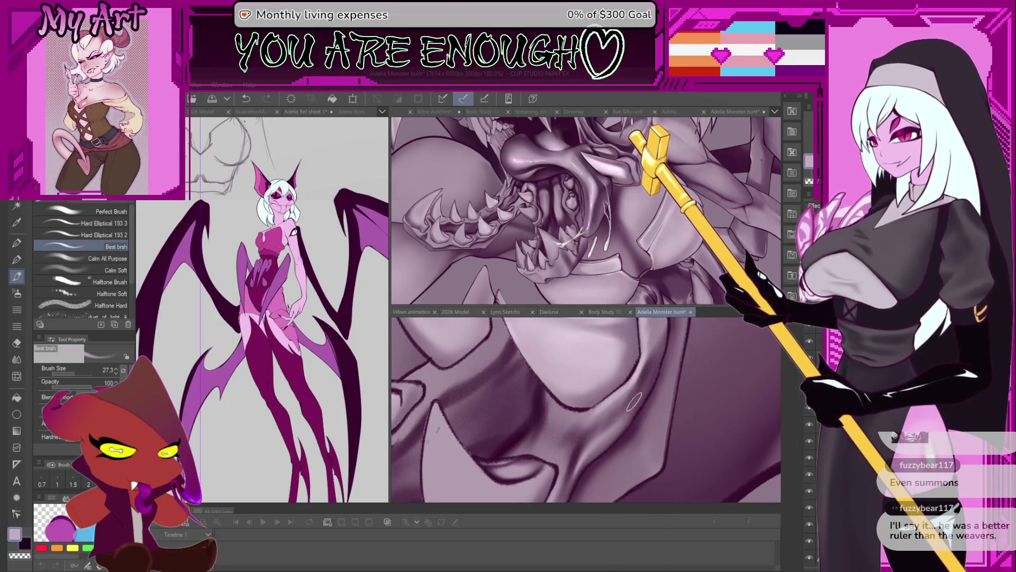
{"action": "left_click_drag", "start_coordinate": [601, 419], "coordinate": [627, 401]}
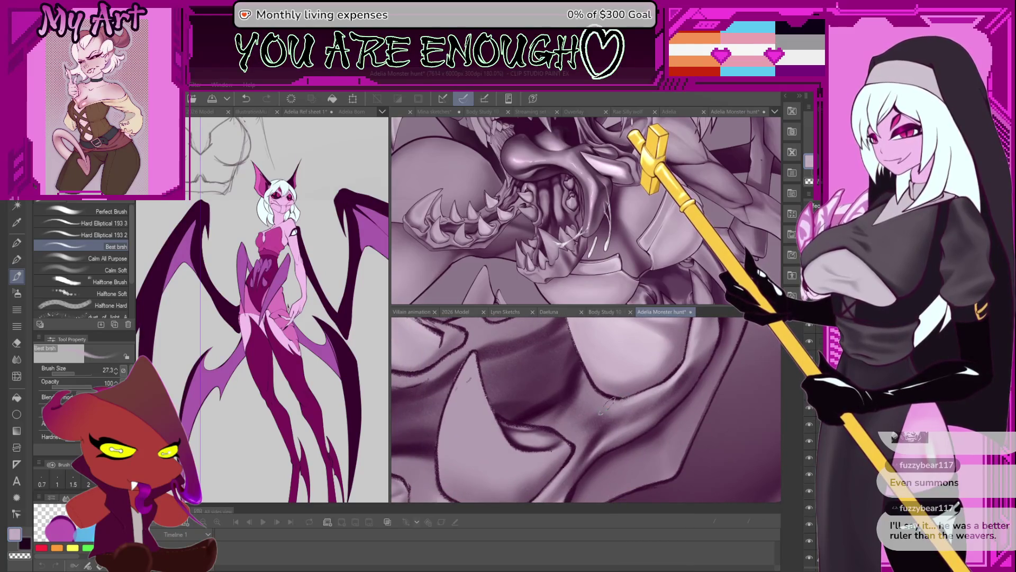
- Pick the line art's dark purple, undoing a trial stroke on the tooth edge
{"action": "scroll", "coordinate": [606, 401], "scroll_direction": "down", "scroll_amount": 5}
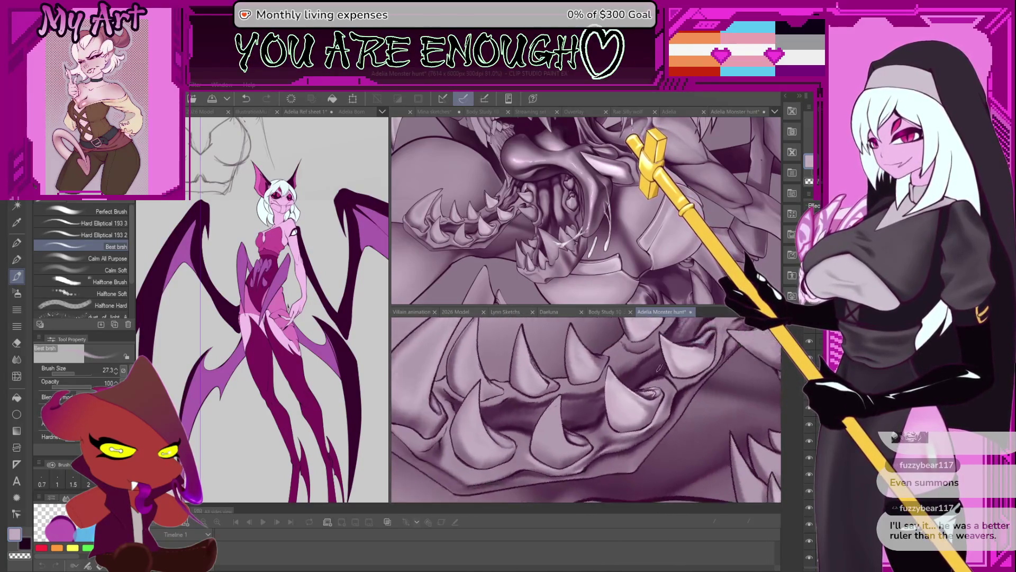
{"action": "scroll", "coordinate": [660, 367], "scroll_direction": "up", "scroll_amount": 5}
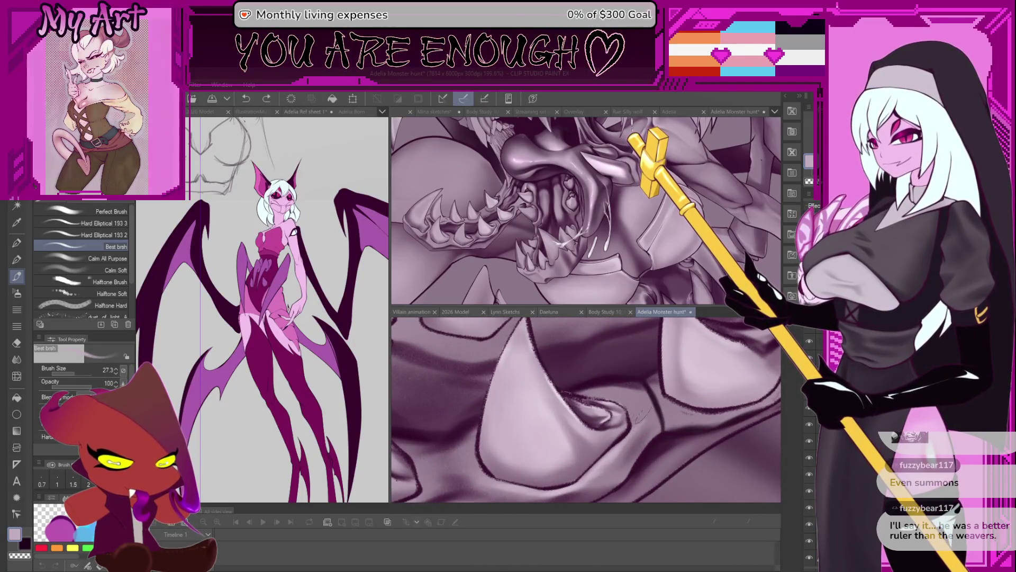
{"action": "mouse_move", "coordinate": [637, 422]}
{"action": "left_mouse_down"}
{"action": "mouse_move", "coordinate": [652, 414]}
{"action": "mouse_move", "coordinate": [631, 441]}
{"action": "left_mouse_up"}
{"action": "scroll", "coordinate": [653, 415], "scroll_direction": "up", "scroll_amount": 3}
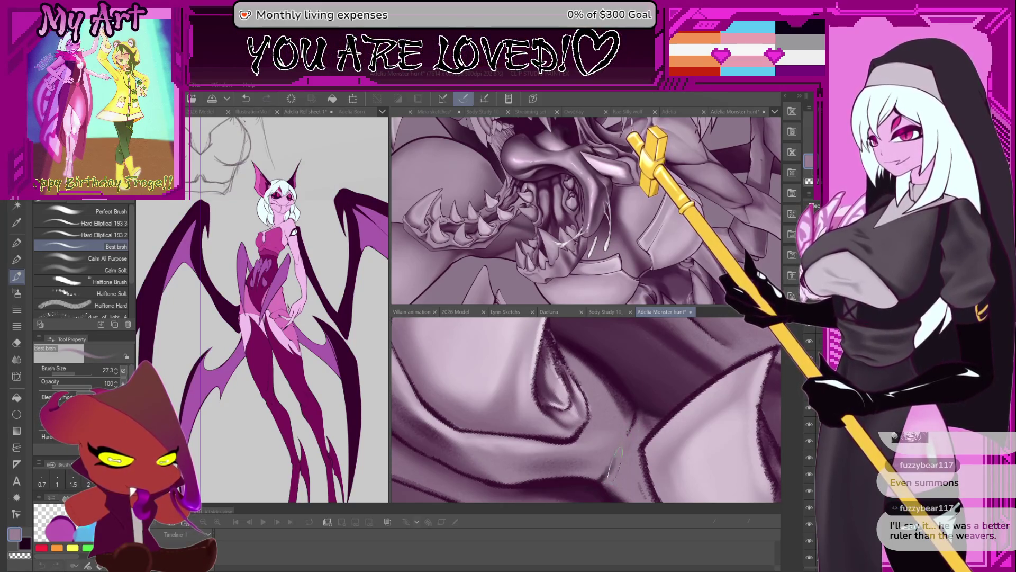
{"action": "left_click", "coordinate": [601, 482], "text": "alt"}
{"action": "scroll", "coordinate": [614, 466], "scroll_direction": "up", "scroll_amount": 2}
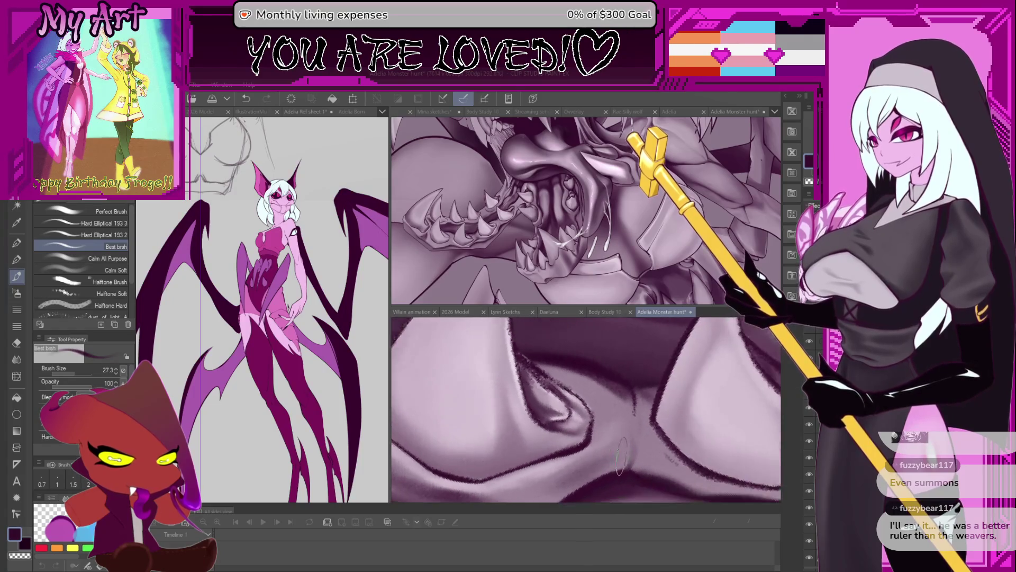
{"action": "key", "text": "ctrl+z"}
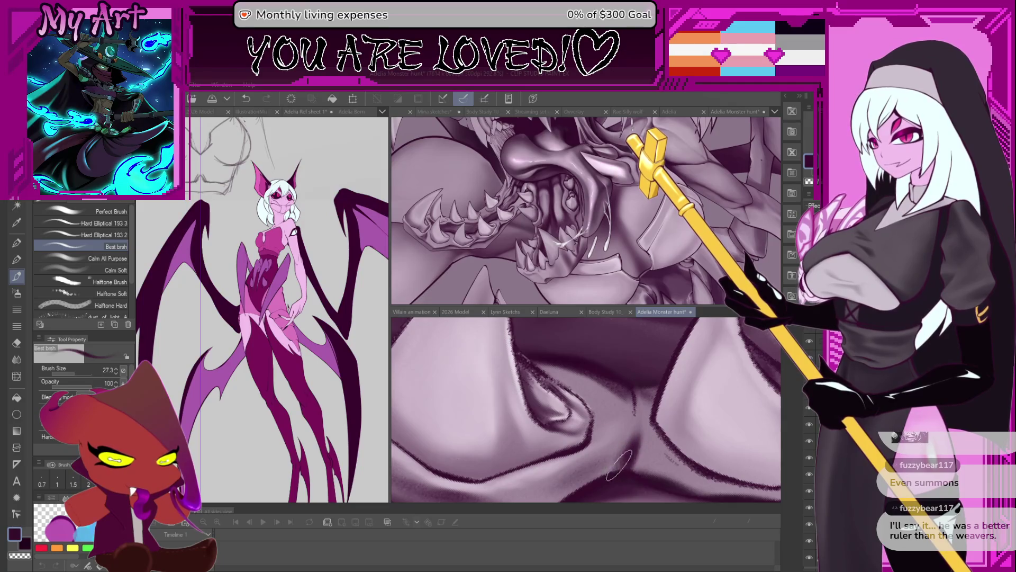
{"action": "left_click_drag", "start_coordinate": [634, 415], "coordinate": [654, 401]}
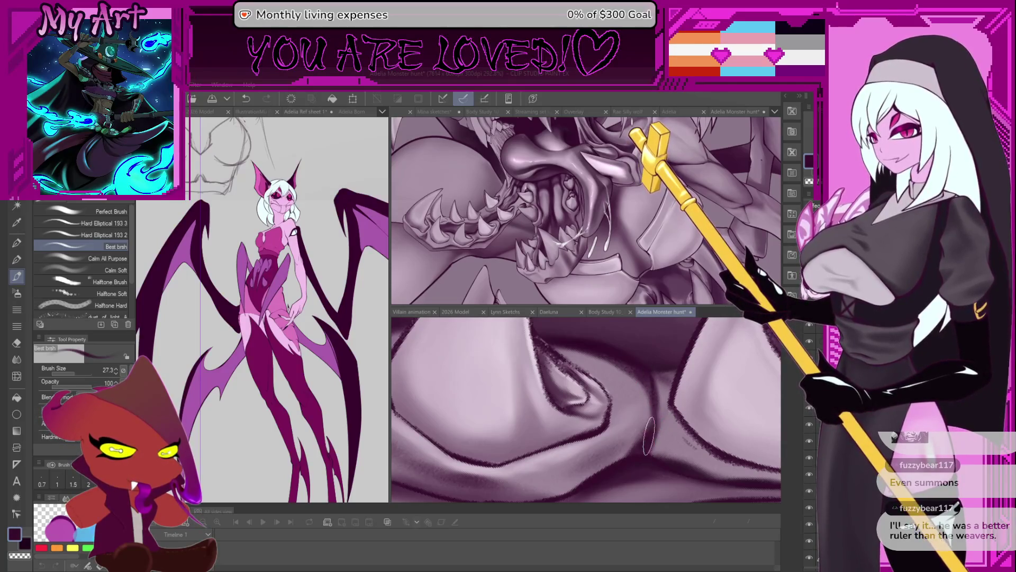
{"action": "scroll", "coordinate": [651, 451], "scroll_direction": "up", "scroll_amount": 3}
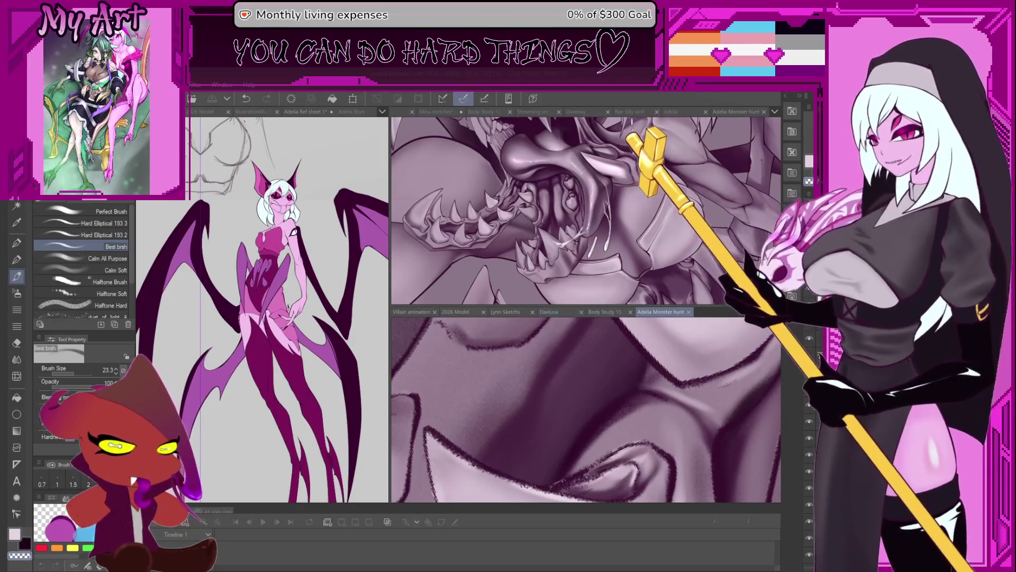
{"action": "scroll", "coordinate": [600, 442], "scroll_direction": "down", "scroll_amount": 5}
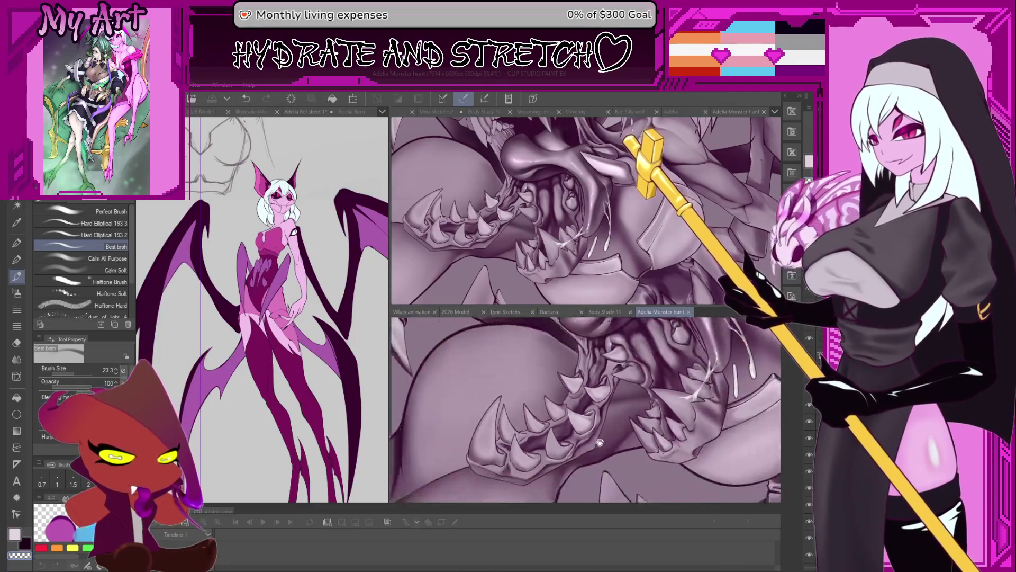
{"action": "scroll", "coordinate": [599, 442], "scroll_direction": "up", "scroll_amount": 5}
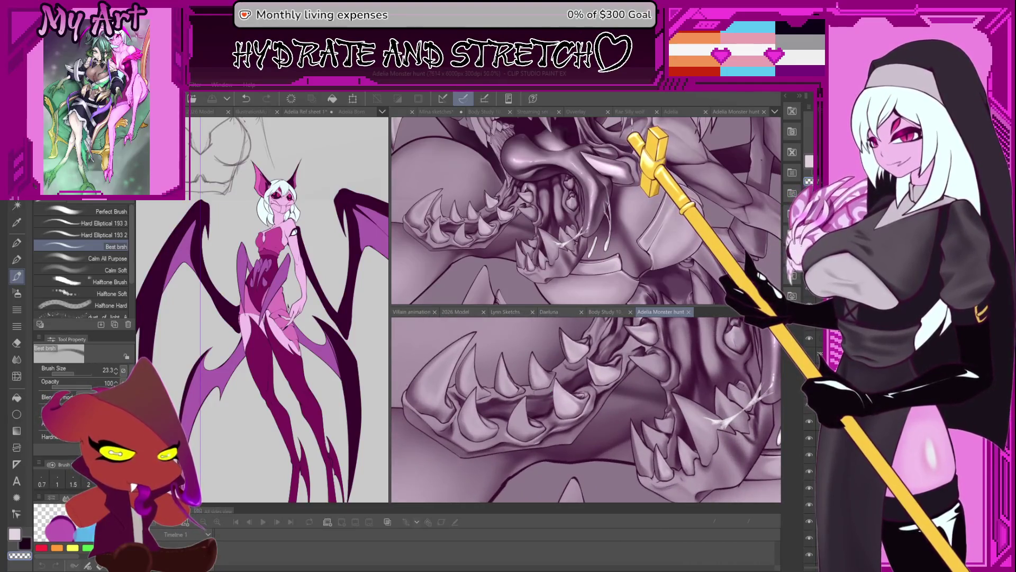
{"action": "scroll", "coordinate": [532, 402], "scroll_direction": "up", "scroll_amount": 4}
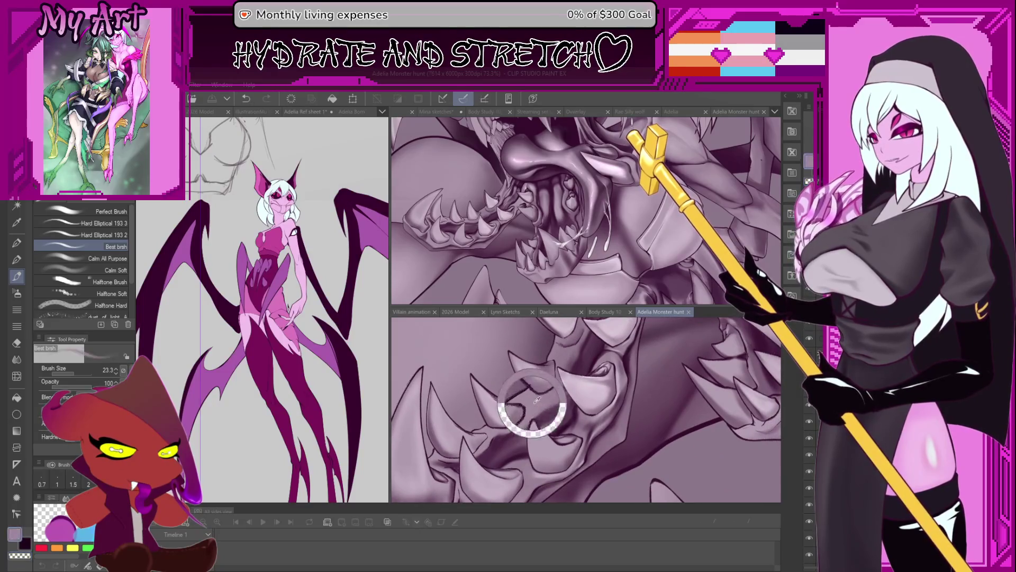